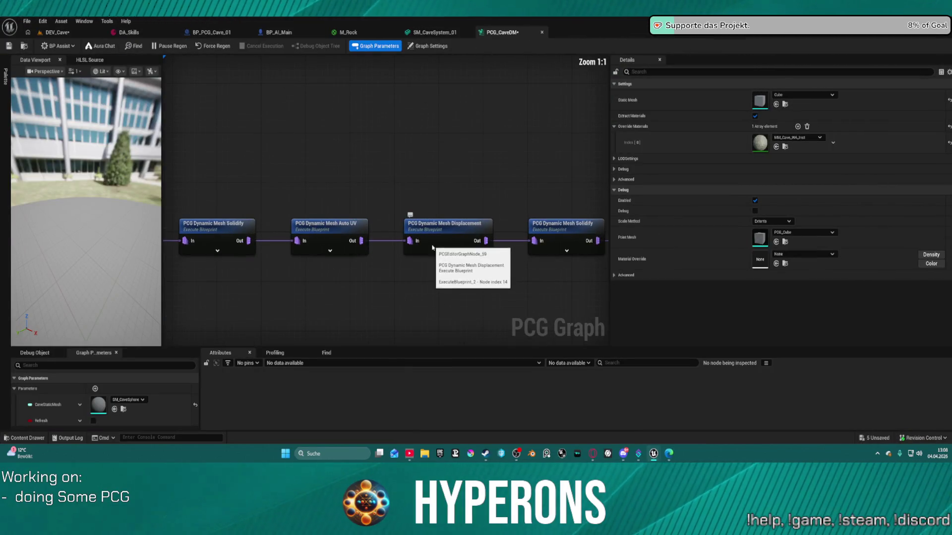
Wire a Make XAtlas Options node with Max Iterations 4 into the Auto UV blueprint and compile it.
{"action": "double_click", "coordinate": [345, 239]}
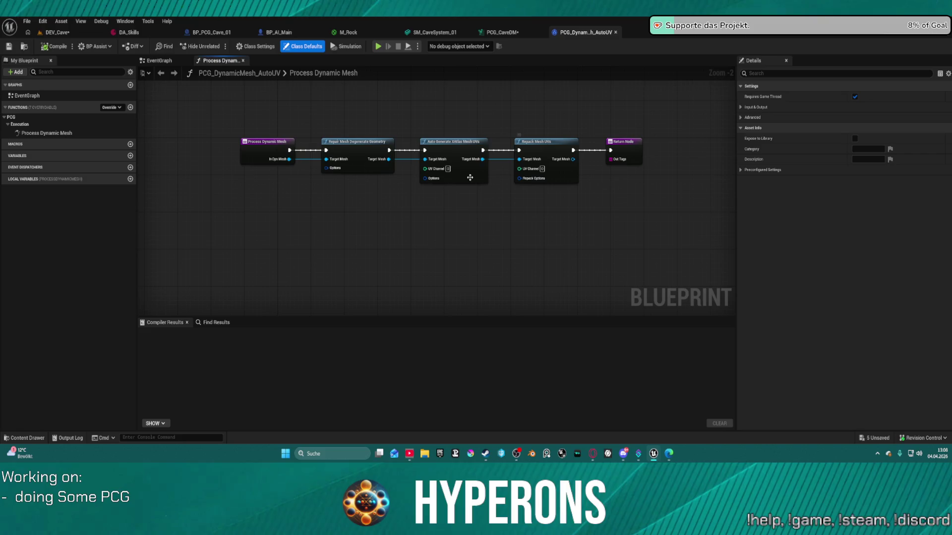
{"action": "left_click_drag", "start_coordinate": [422, 178], "coordinate": [395, 195]}
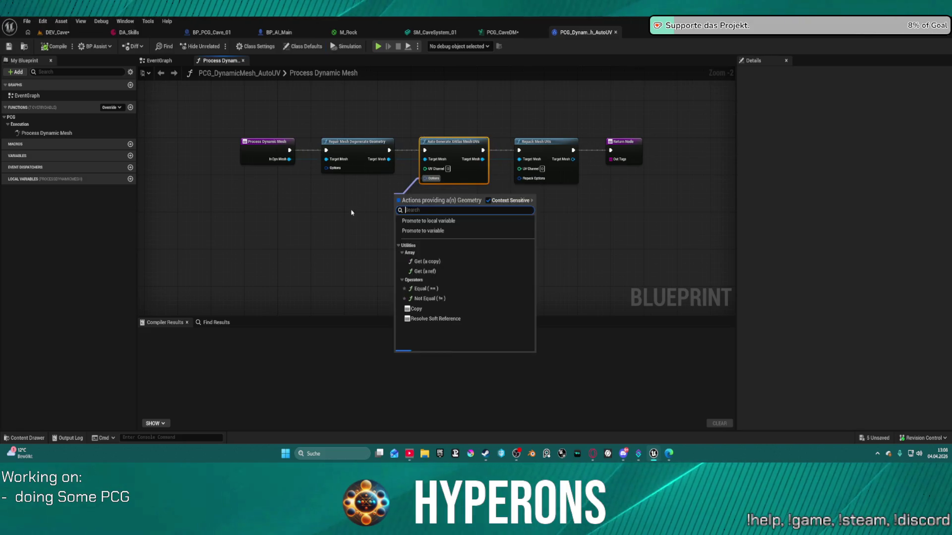
{"action": "type", "text": "make"}
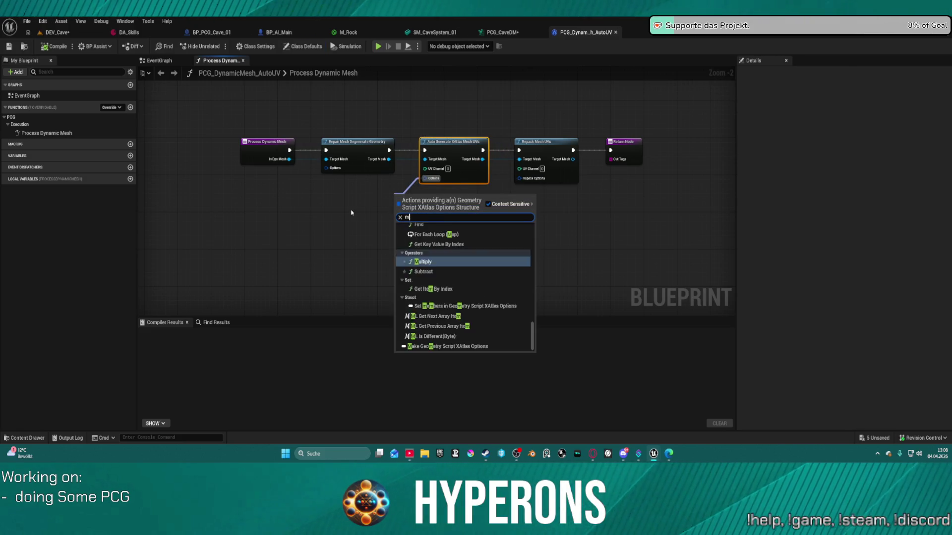
{"action": "key", "text": "Return"}
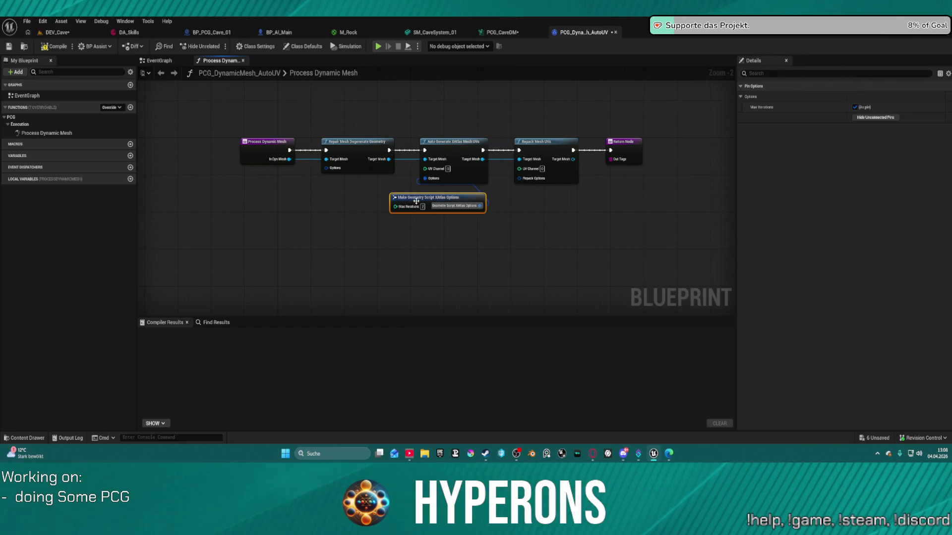
{"action": "type", "text": "4"}
{"action": "key", "text": "Return"}
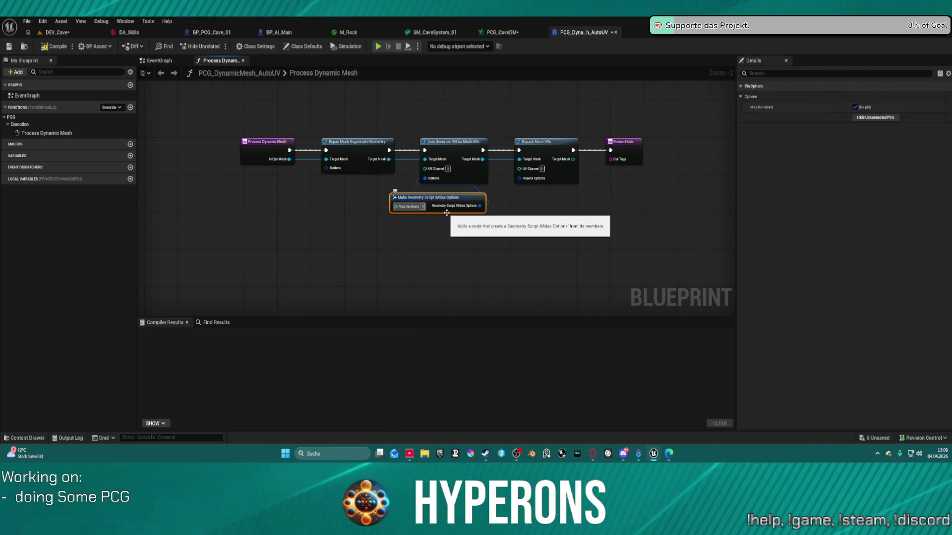
{"action": "left_click", "coordinate": [54, 46]}
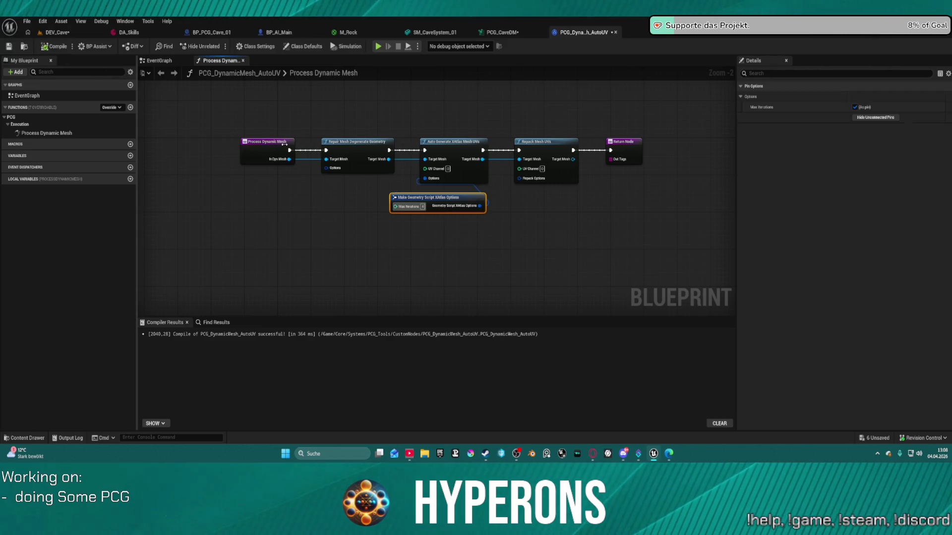
{"action": "left_click", "coordinate": [57, 32]}
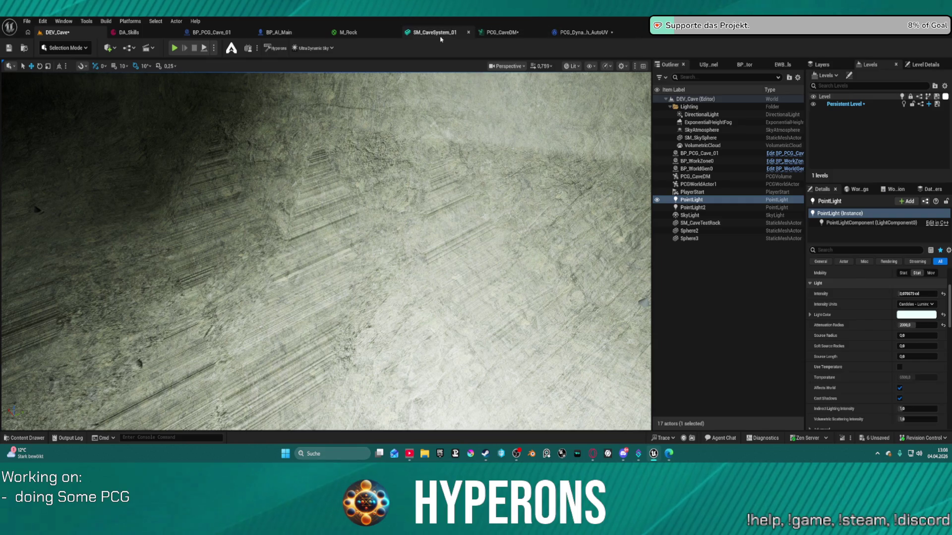
Force Regen the PCG_CaveDM graph and go back to the DEV_Cave level.
{"action": "left_click", "coordinate": [507, 33]}
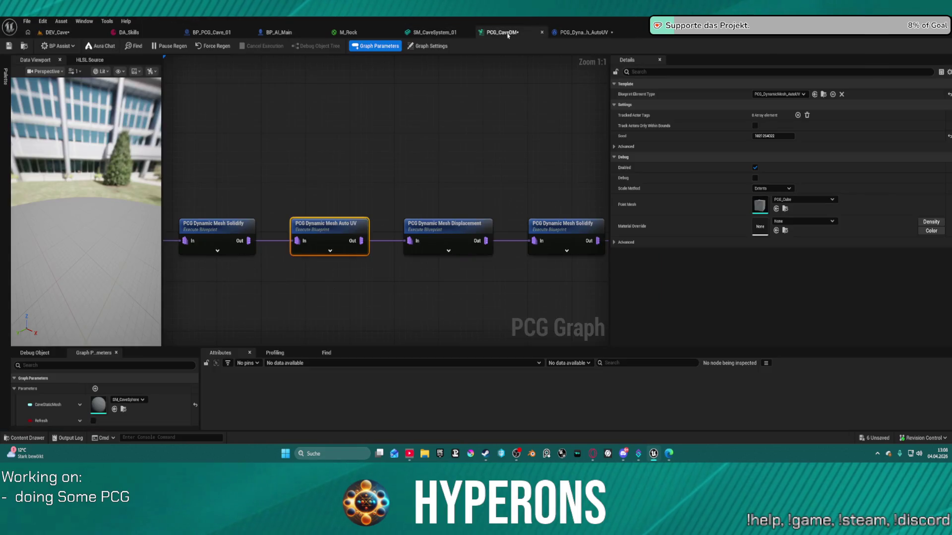
{"action": "left_click", "coordinate": [215, 49]}
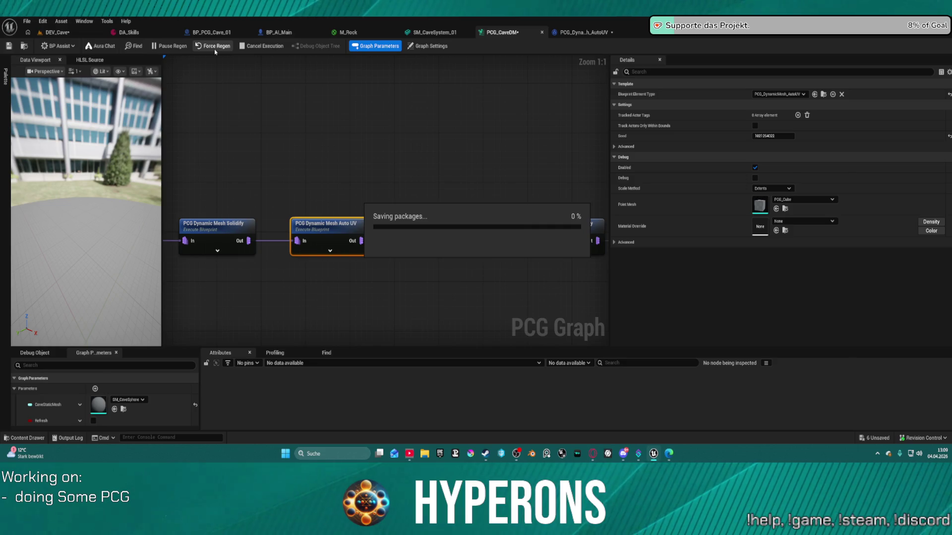
{"action": "left_click", "coordinate": [57, 33]}
Fly through the cave tunnel toward the point light to inspect the textured walls.
{"action": "left_click_drag", "start_coordinate": [351, 152], "coordinate": [350, 151]}
{"action": "left_click_drag", "start_coordinate": [408, 196], "coordinate": [408, 196]}
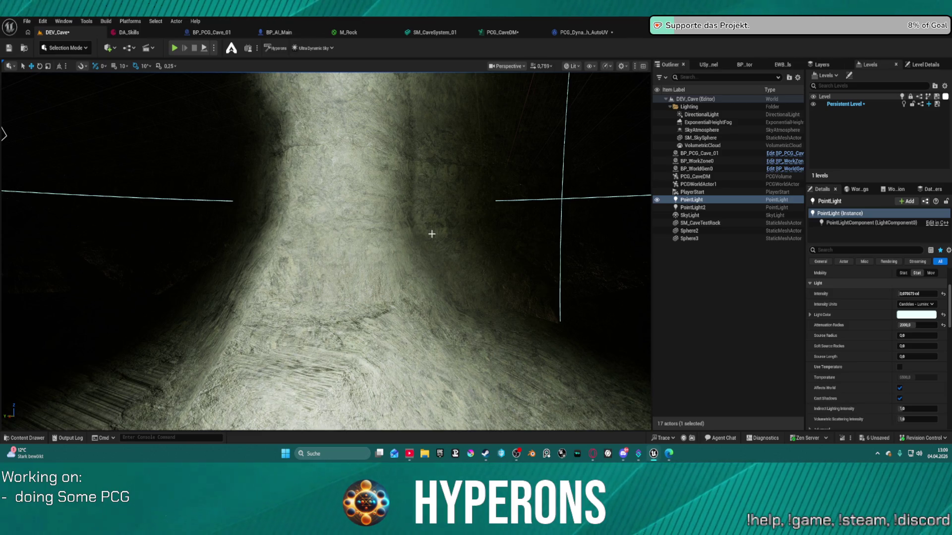
{"action": "left_click_drag", "start_coordinate": [438, 237], "coordinate": [438, 238]}
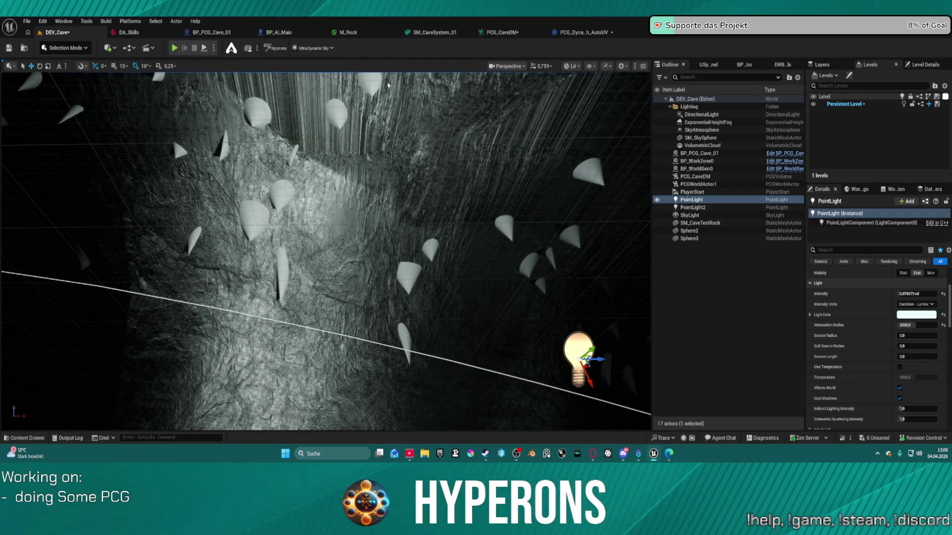
{"action": "mouse_move", "coordinate": [388, 85]}
{"action": "left_mouse_down"}
{"action": "mouse_move", "coordinate": [278, 189]}
{"action": "mouse_move", "coordinate": [248, 193]}
{"action": "left_mouse_up"}
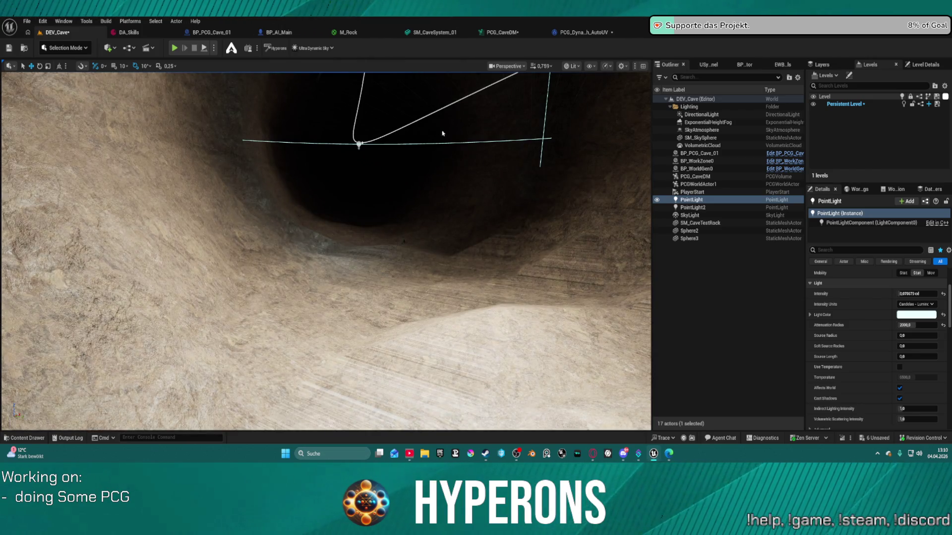
{"action": "left_click_drag", "start_coordinate": [443, 133], "coordinate": [441, 130]}
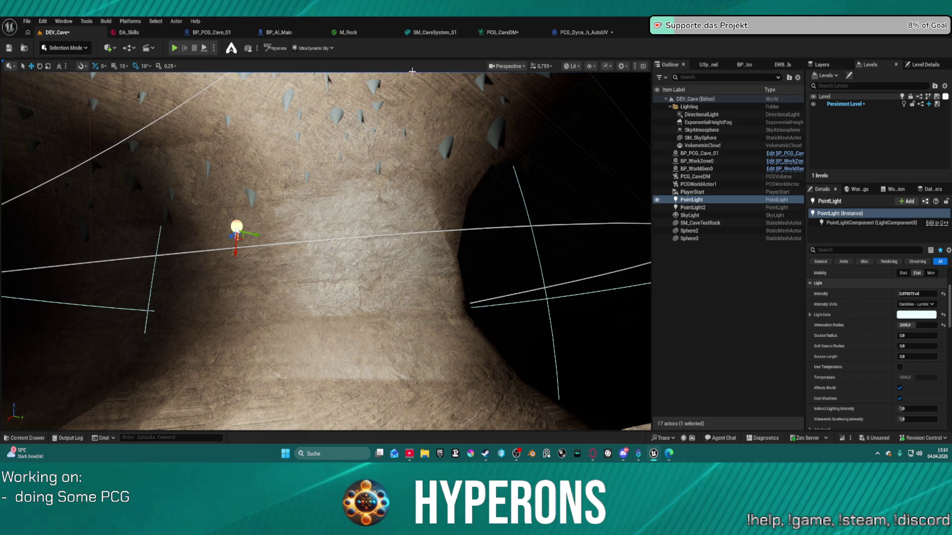
Add a Recompute Mesh UVs node to the Auto UV graph and position it after XAtlas.
{"action": "left_click", "coordinate": [570, 34]}
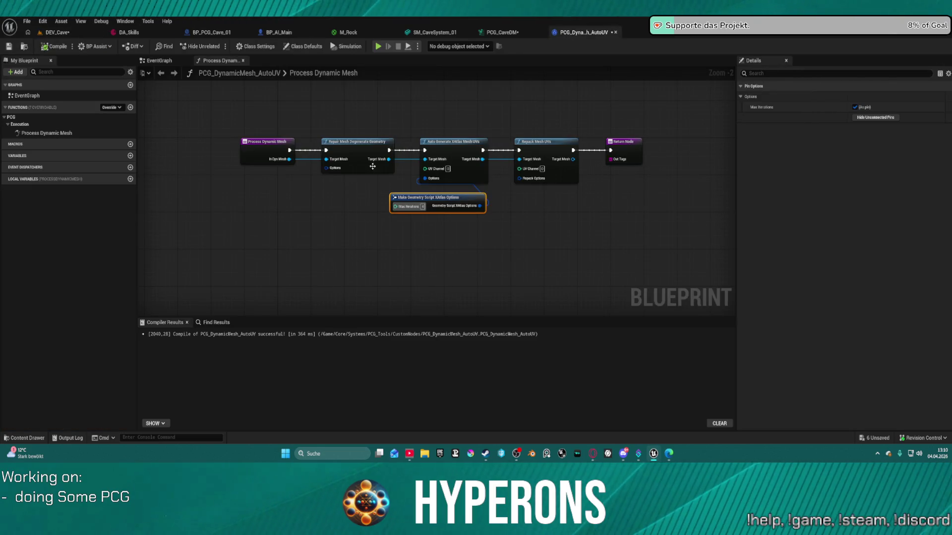
{"action": "left_click_drag", "start_coordinate": [388, 159], "coordinate": [367, 226]}
{"action": "type", "text": "uv"}
{"action": "scroll", "coordinate": [402, 213], "scroll_direction": "down", "scroll_amount": 1}
{"action": "scroll", "coordinate": [466, 321], "scroll_direction": "up", "scroll_amount": 3}
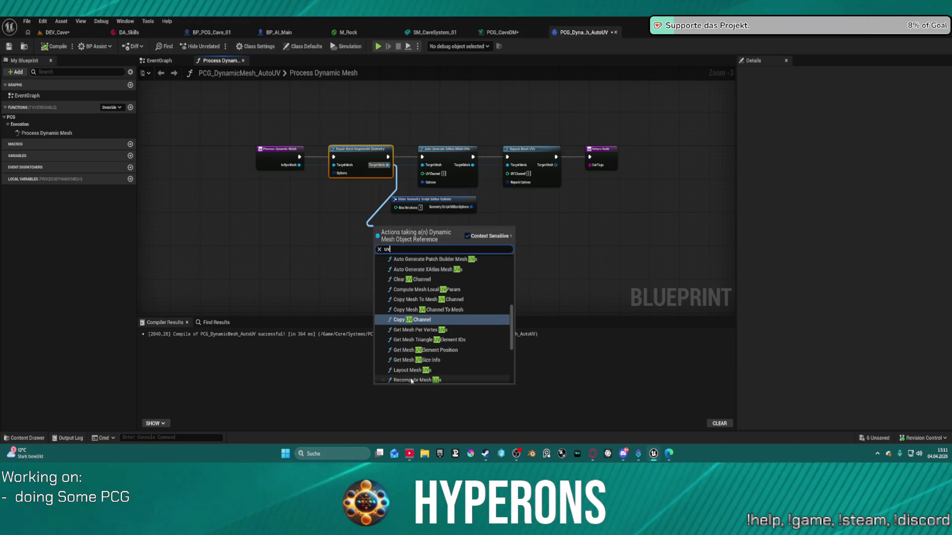
{"action": "left_click", "coordinate": [410, 369]}
{"action": "scroll", "coordinate": [427, 259], "scroll_direction": "up", "scroll_amount": 3}
{"action": "mouse_move", "coordinate": [414, 250]}
{"action": "left_mouse_down"}
{"action": "mouse_move", "coordinate": [537, 249]}
{"action": "mouse_move", "coordinate": [521, 251]}
{"action": "mouse_move", "coordinate": [556, 214]}
{"action": "left_mouse_up"}
{"action": "left_click_drag", "start_coordinate": [497, 106], "coordinate": [491, 187]}
Chain Repack Mesh UVs after Recompute, delete the Make XAtlas Options node, and save.
{"action": "left_click_drag", "start_coordinate": [564, 188], "coordinate": [558, 114]}
{"action": "left_click_drag", "start_coordinate": [426, 169], "coordinate": [264, 188]}
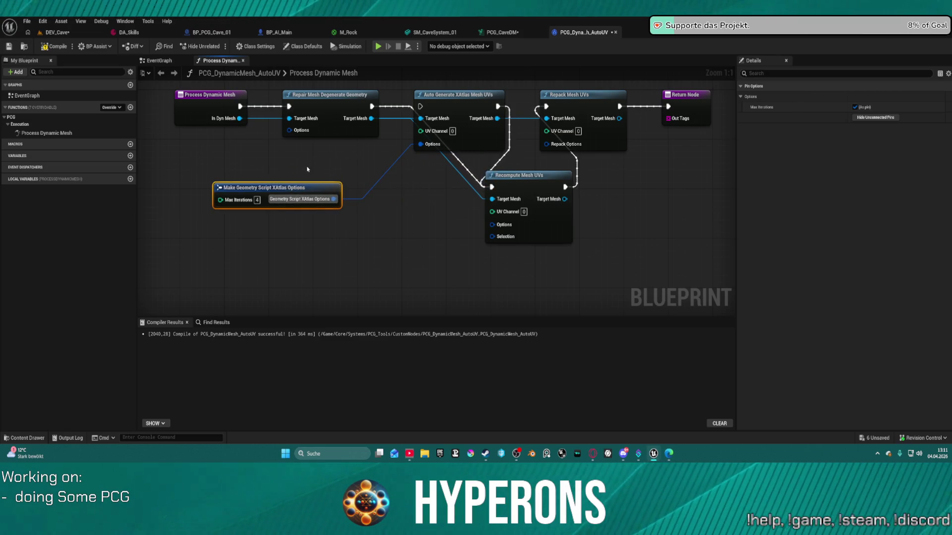
{"action": "key", "text": "Delete"}
{"action": "left_click_drag", "start_coordinate": [420, 106], "coordinate": [412, 106]}
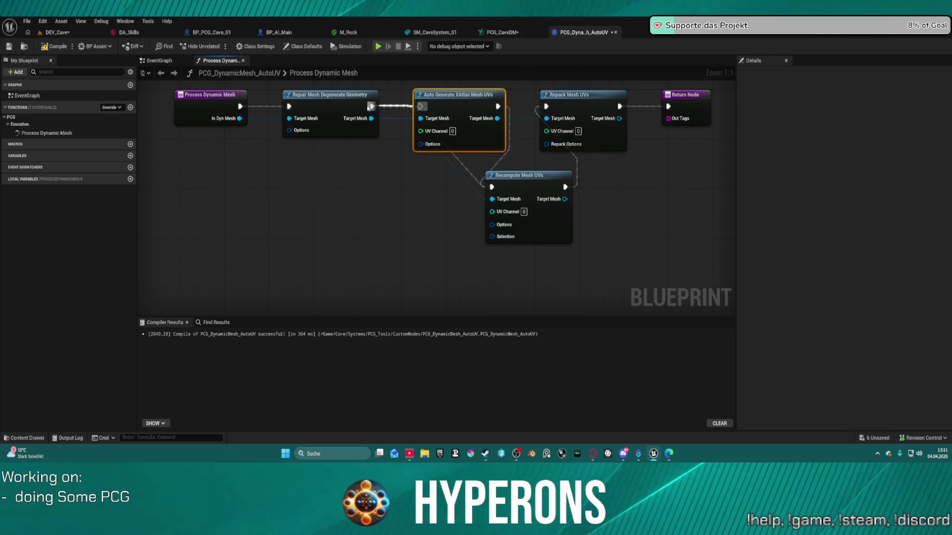
{"action": "key", "text": "f"}
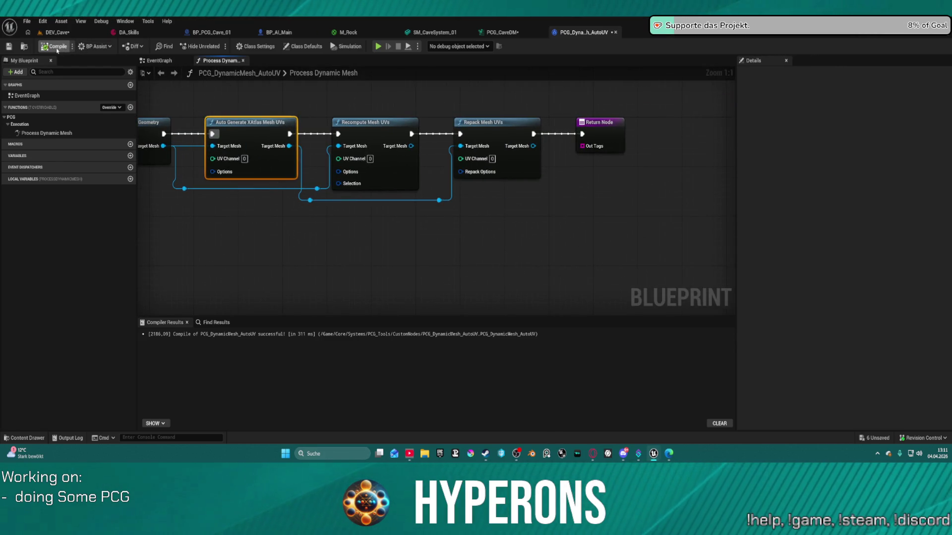
{"action": "key", "text": "ctrl+s"}
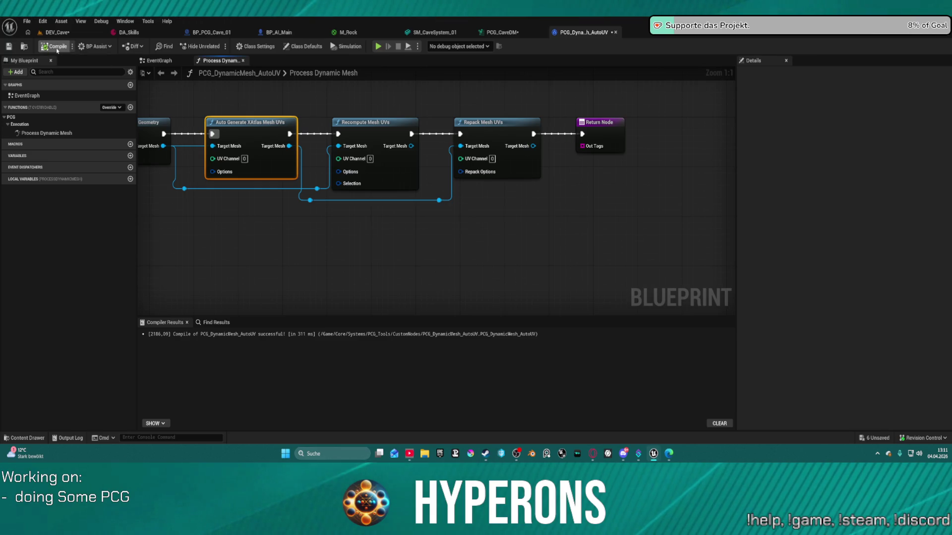
{"action": "left_click", "coordinate": [55, 32]}
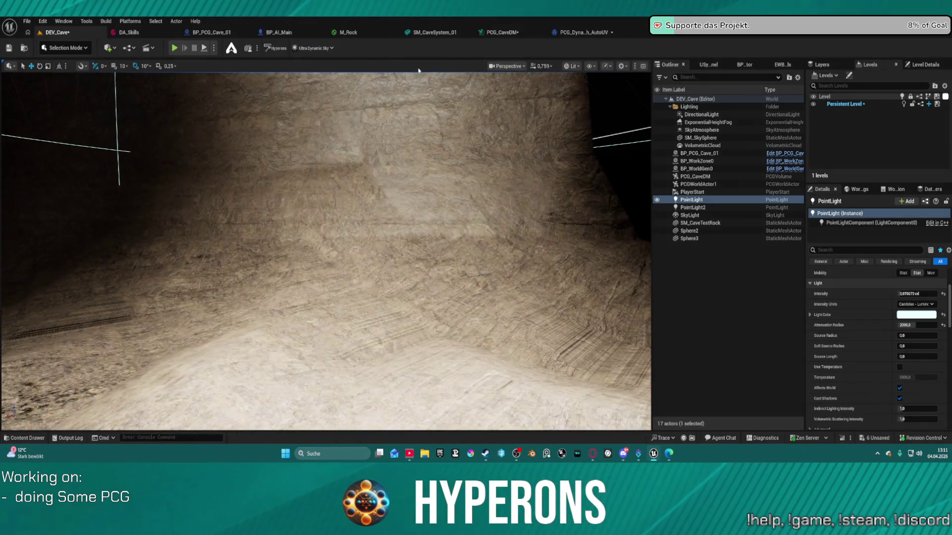
Return to the PCG_DynamicMesh_AutoUV graph with its chained XAtlas, Recompute and Repack nodes.
{"action": "left_click", "coordinate": [583, 33]}
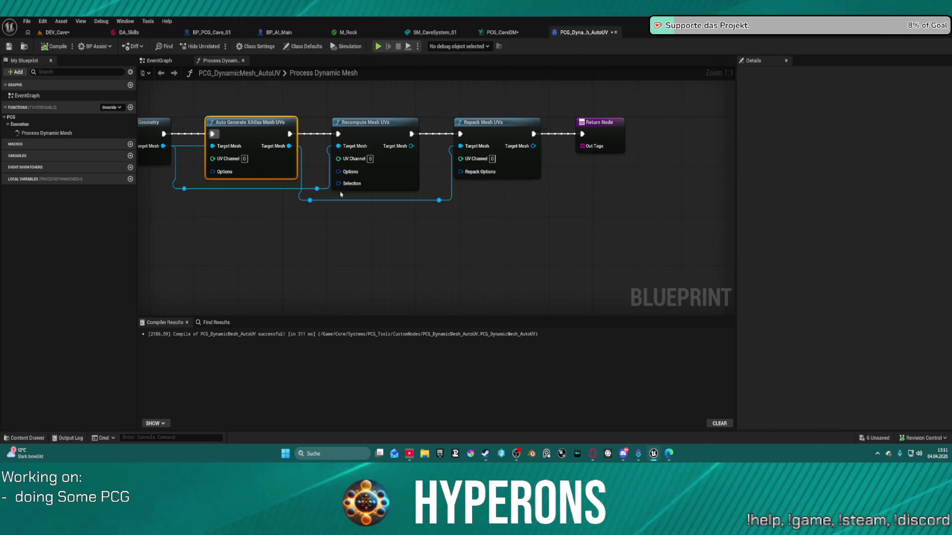
Give Recompute Mesh UVs an options node using Conformal method and Poly Groups islands, then compile.
{"action": "left_click_drag", "start_coordinate": [338, 172], "coordinate": [280, 230]}
{"action": "type", "text": "make"}
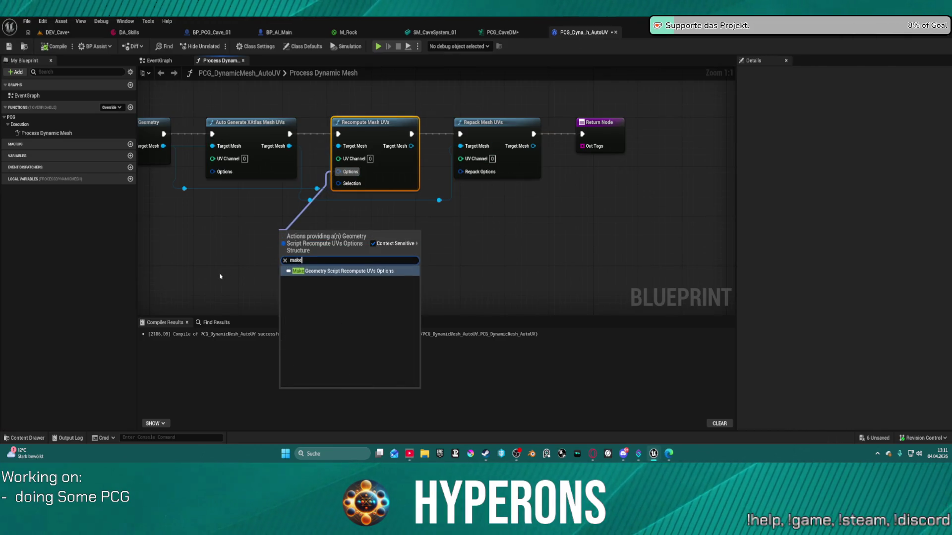
{"action": "key", "text": "Return"}
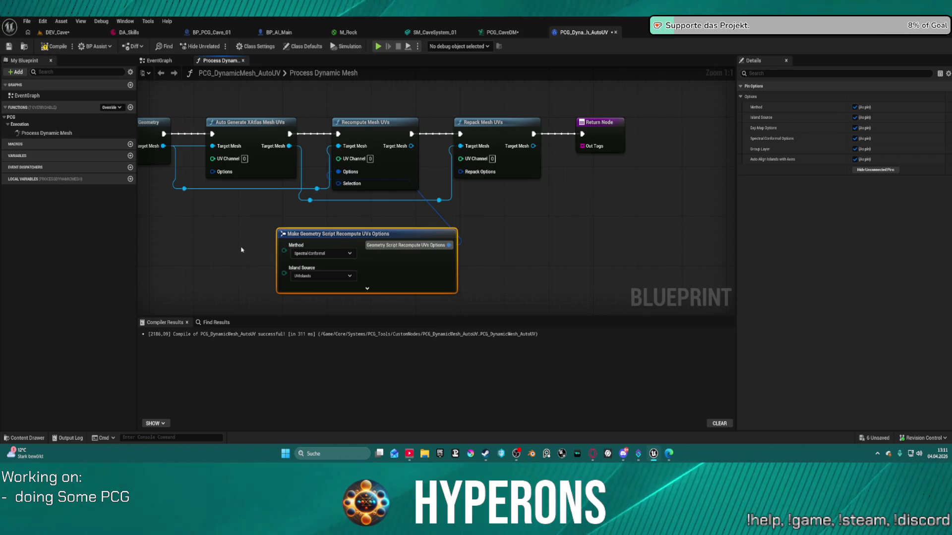
{"action": "left_click", "coordinate": [336, 254]}
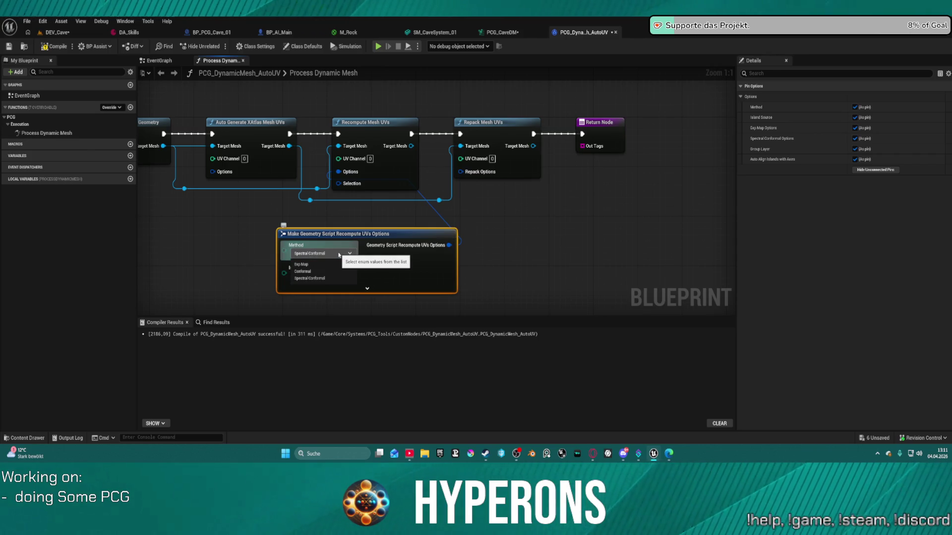
{"action": "left_click", "coordinate": [342, 272]}
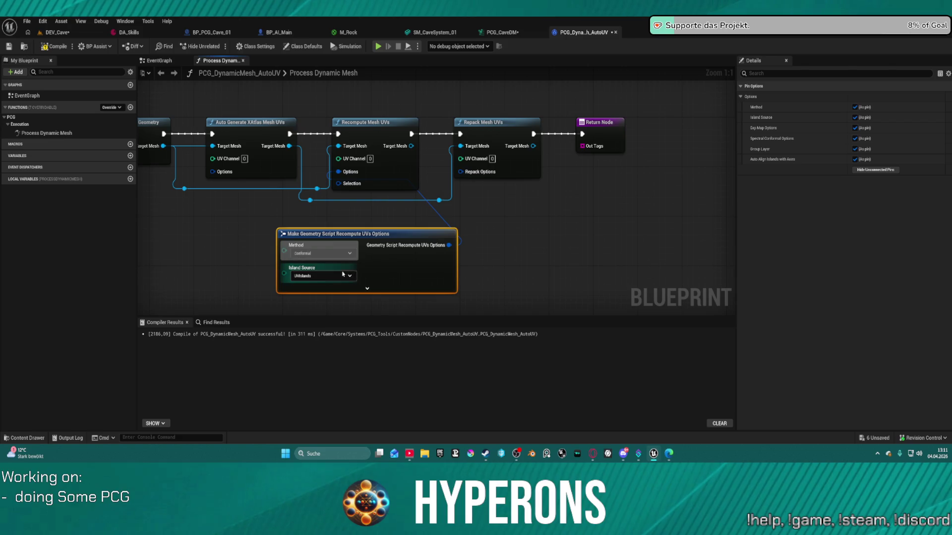
{"action": "left_click", "coordinate": [338, 276]}
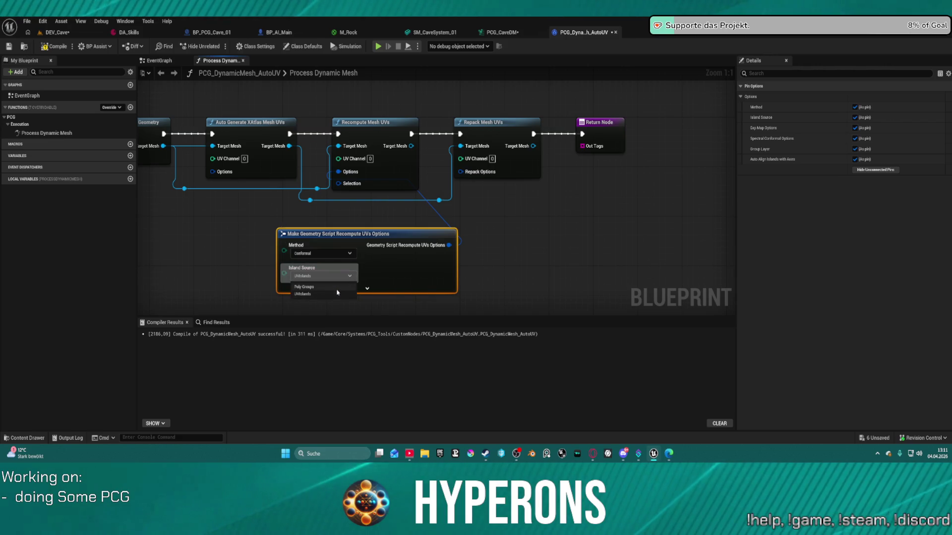
{"action": "left_click", "coordinate": [325, 286]}
{"action": "left_click_drag", "start_coordinate": [381, 242], "coordinate": [243, 236]}
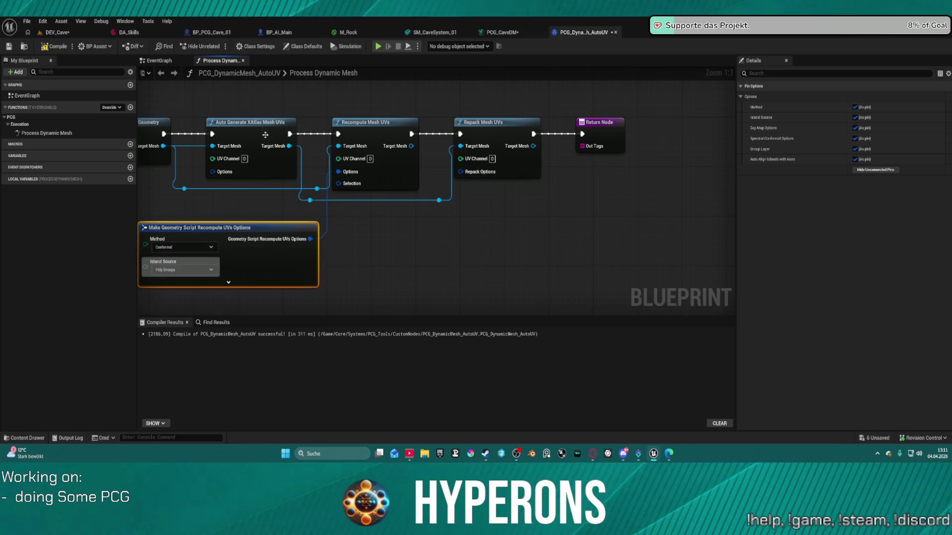
{"action": "left_click", "coordinate": [48, 48]}
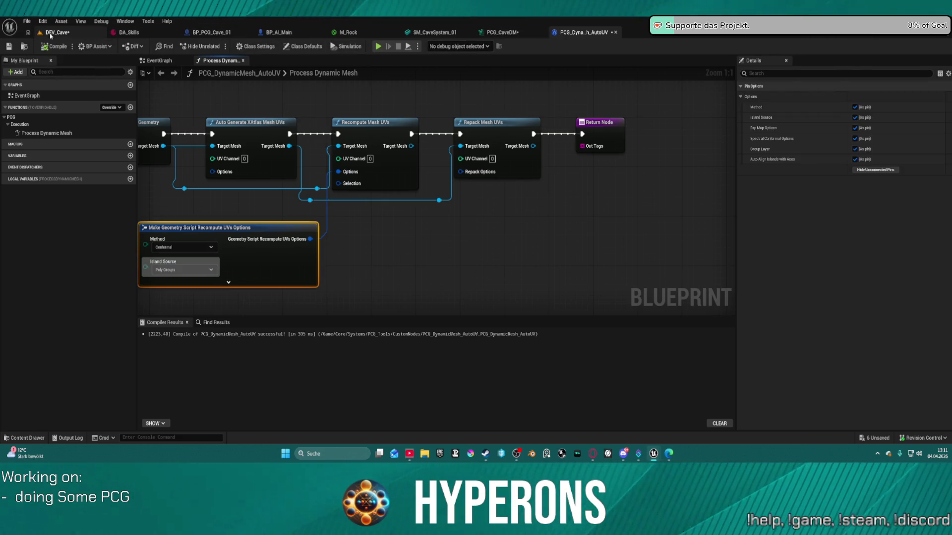
Check the cave tunnel walls in DEV_Cave, then go back to the Auto UV graph.
{"action": "left_click", "coordinate": [64, 34]}
{"action": "mouse_move", "coordinate": [327, 248]}
{"action": "left_mouse_down"}
{"action": "mouse_move", "coordinate": [317, 208]}
{"action": "mouse_move", "coordinate": [295, 208]}
{"action": "mouse_move", "coordinate": [342, 189]}
{"action": "mouse_move", "coordinate": [369, 251]}
{"action": "left_mouse_up"}
{"action": "left_click", "coordinate": [580, 31]}
Rewire XAtlas, Recompute Mesh UVs and Repack Mesh UVs into one execution line and save.
{"action": "left_click", "coordinate": [366, 250]}
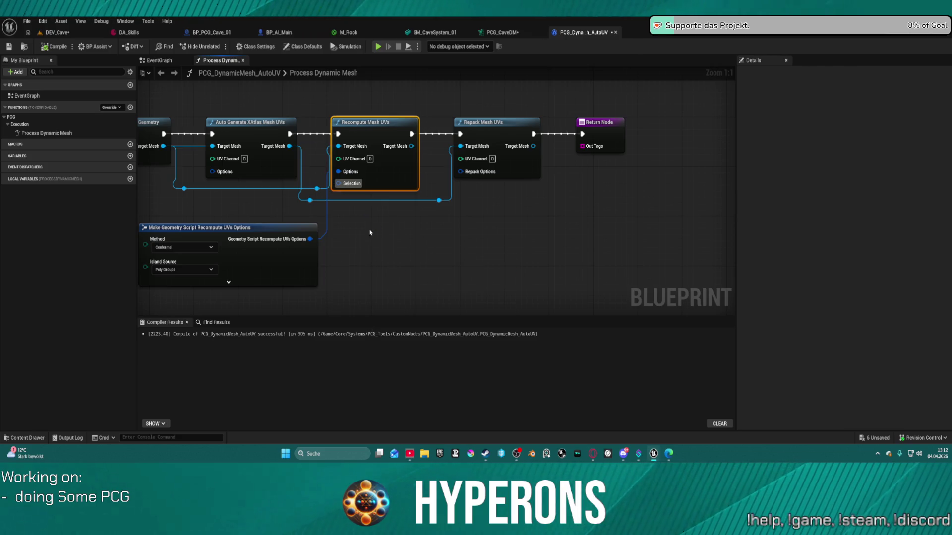
{"action": "mouse_move", "coordinate": [289, 134]}
{"action": "left_mouse_down"}
{"action": "mouse_move", "coordinate": [495, 135]}
{"action": "mouse_move", "coordinate": [460, 134]}
{"action": "left_mouse_up"}
{"action": "mouse_move", "coordinate": [395, 128]}
{"action": "left_mouse_down"}
{"action": "mouse_move", "coordinate": [401, 208]}
{"action": "mouse_move", "coordinate": [391, 141]}
{"action": "mouse_move", "coordinate": [460, 145]}
{"action": "left_mouse_up"}
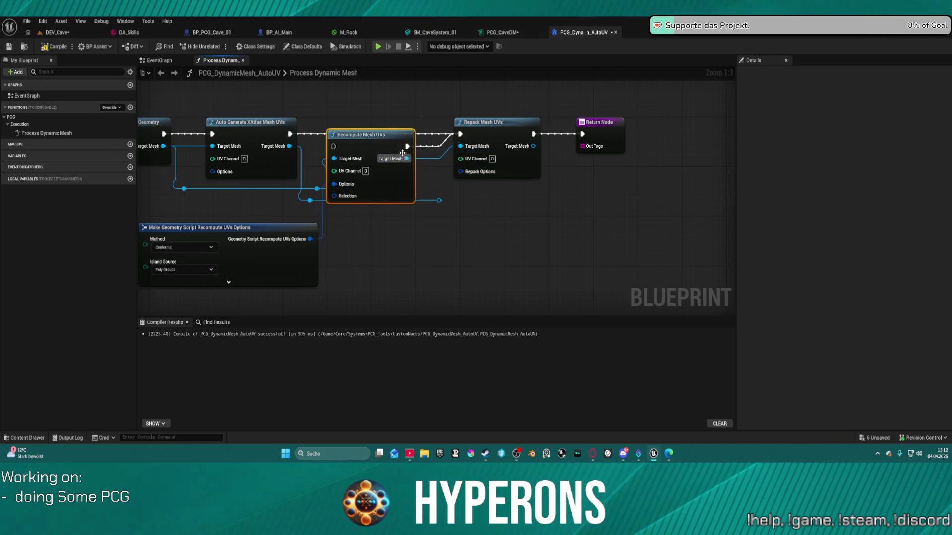
{"action": "mouse_move", "coordinate": [333, 146]}
{"action": "left_mouse_down"}
{"action": "mouse_move", "coordinate": [325, 140]}
{"action": "mouse_move", "coordinate": [333, 128]}
{"action": "mouse_move", "coordinate": [369, 127]}
{"action": "left_mouse_up"}
{"action": "left_click", "coordinate": [294, 128]}
{"action": "left_click", "coordinate": [294, 128]}
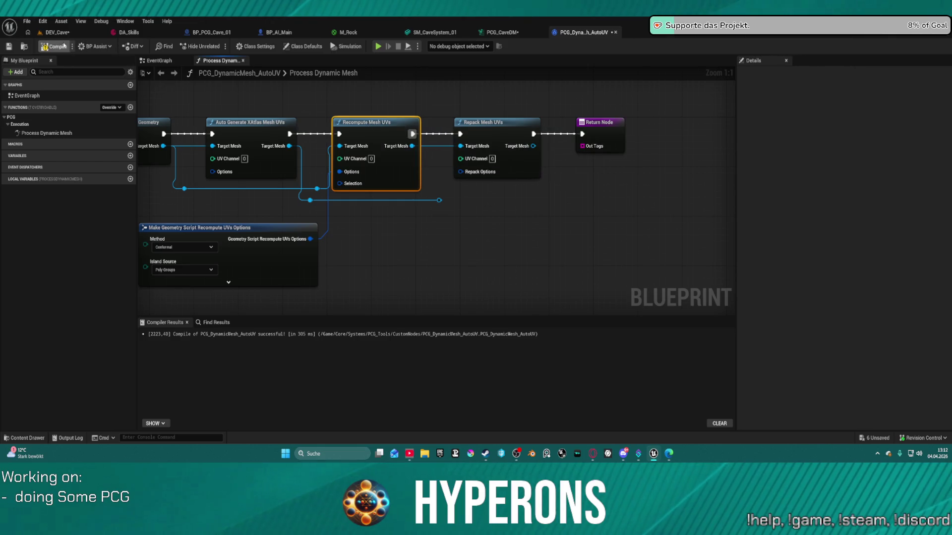
{"action": "key", "text": "ctrl+s"}
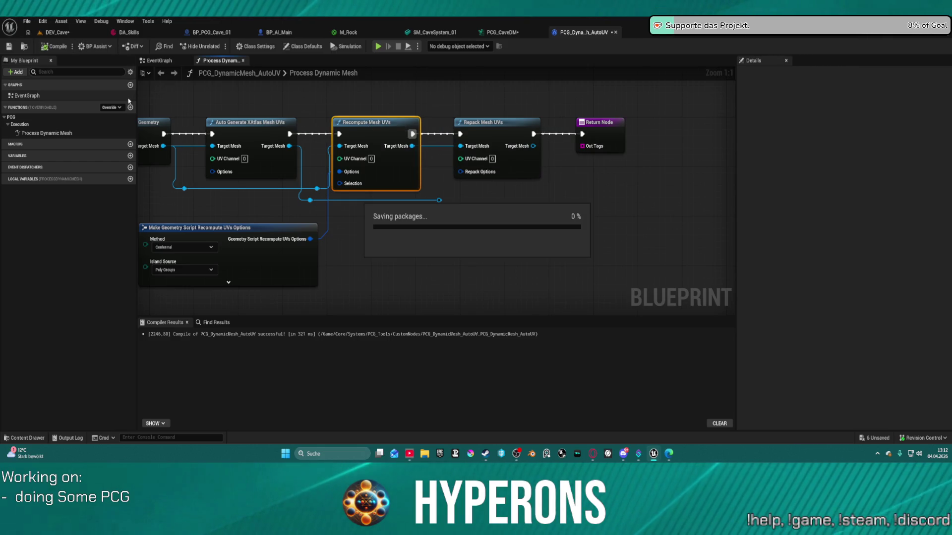
{"action": "left_click", "coordinate": [54, 34]}
Fly around the cave to examine the striated rock texture on the walls, floor and a corner.
{"action": "mouse_move", "coordinate": [244, 199]}
{"action": "left_mouse_down"}
{"action": "mouse_move", "coordinate": [208, 213]}
{"action": "mouse_move", "coordinate": [159, 208]}
{"action": "mouse_move", "coordinate": [198, 203]}
{"action": "mouse_move", "coordinate": [201, 241]}
{"action": "mouse_move", "coordinate": [226, 233]}
{"action": "left_mouse_up"}
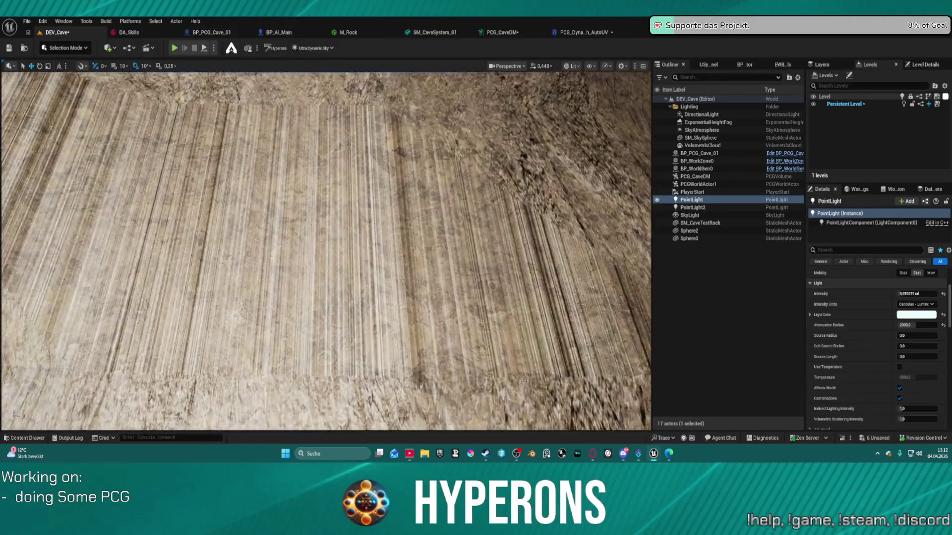
{"action": "left_click_drag", "start_coordinate": [225, 233], "coordinate": [225, 233]}
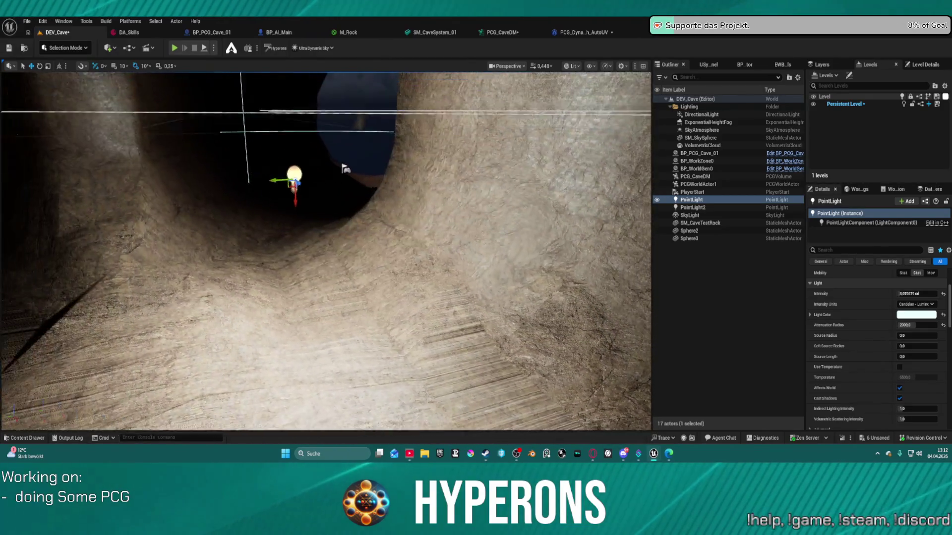
{"action": "left_click_drag", "start_coordinate": [346, 168], "coordinate": [337, 114]}
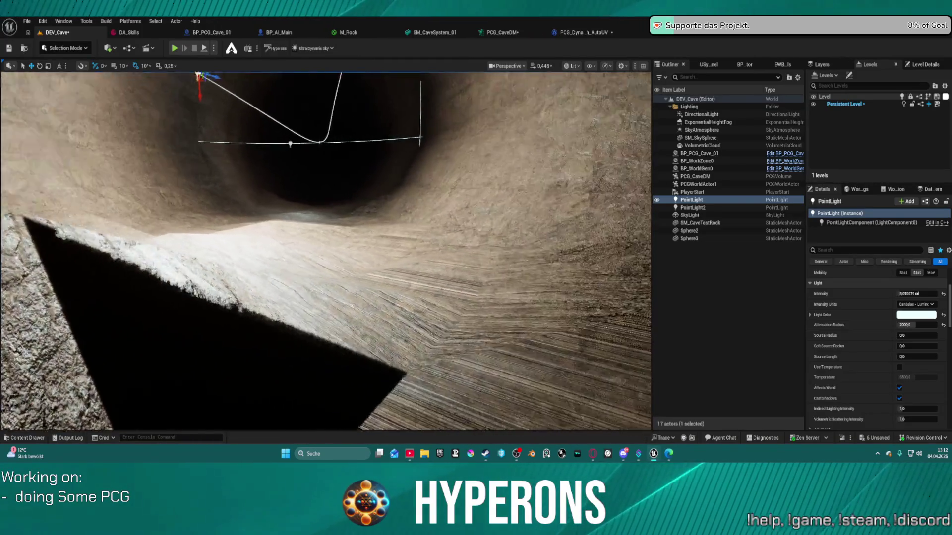
{"action": "mouse_move", "coordinate": [258, 175]}
{"action": "left_mouse_down"}
{"action": "mouse_move", "coordinate": [233, 163]}
{"action": "mouse_move", "coordinate": [258, 175]}
{"action": "left_mouse_up"}
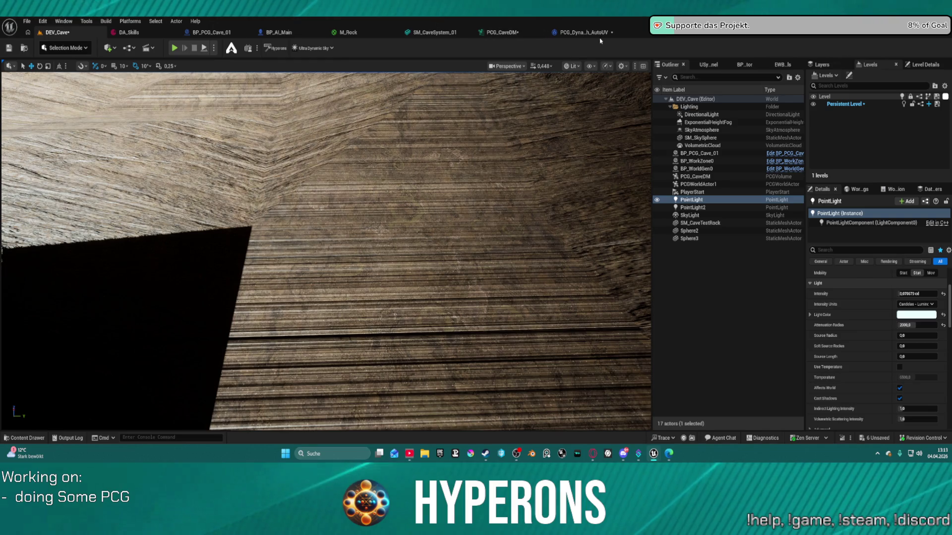
{"action": "left_click", "coordinate": [580, 32]}
Replace the Recompute UVs options with a Repack UVs Options node at Target Image Width 2048.
{"action": "left_click_drag", "start_coordinate": [360, 201], "coordinate": [389, 254]}
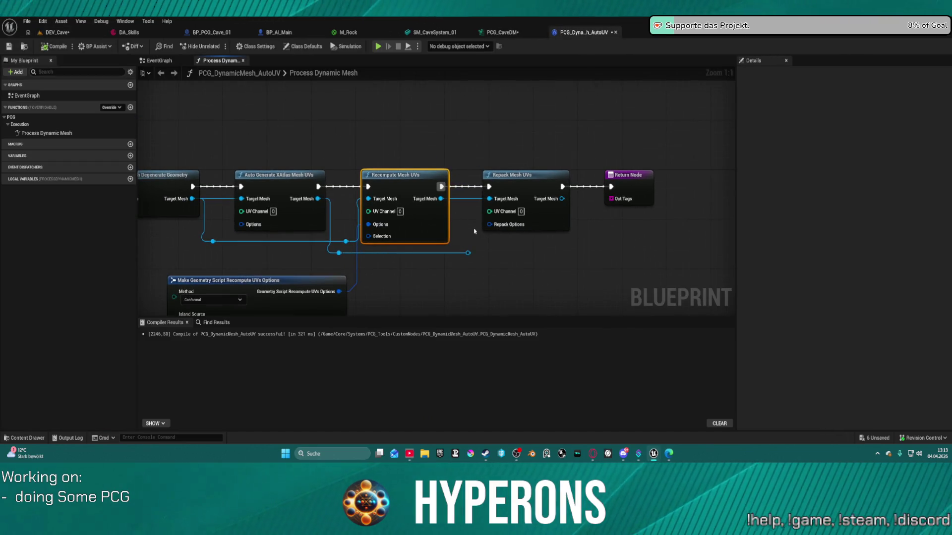
{"action": "mouse_move", "coordinate": [490, 224]}
{"action": "left_mouse_down"}
{"action": "mouse_move", "coordinate": [500, 266]}
{"action": "mouse_move", "coordinate": [505, 256]}
{"action": "left_mouse_up"}
{"action": "type", "text": "ma"}
{"action": "left_click", "coordinate": [558, 410]}
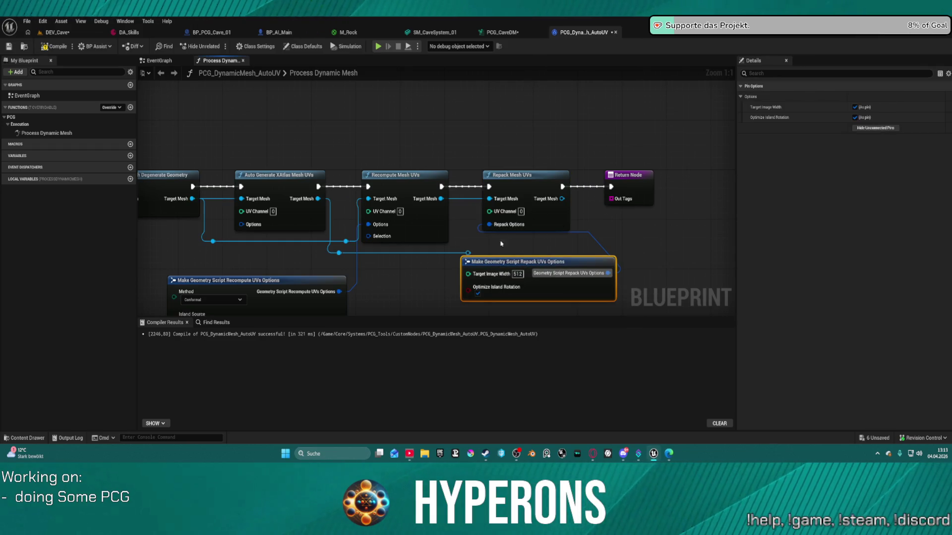
{"action": "left_click_drag", "start_coordinate": [404, 270], "coordinate": [406, 231]}
{"action": "left_click", "coordinate": [319, 283]}
{"action": "key", "text": "Delete"}
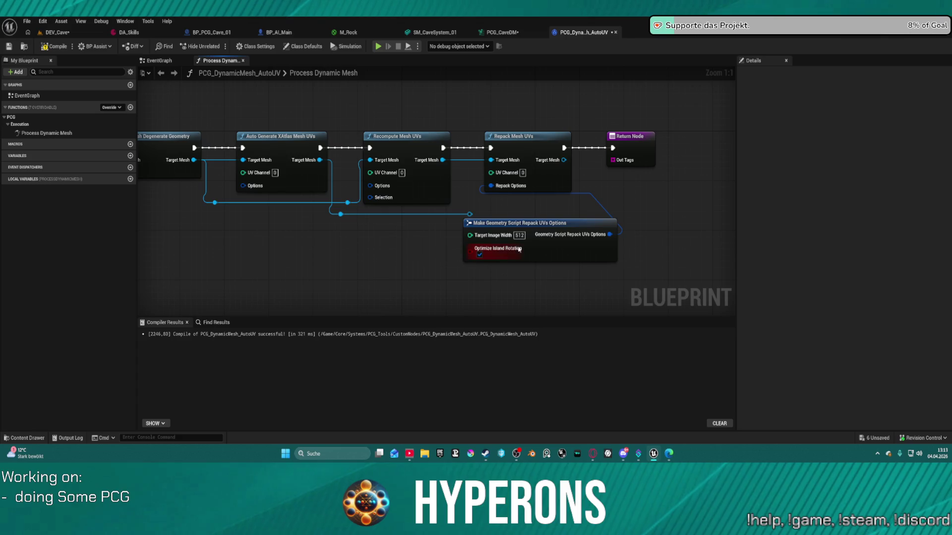
{"action": "left_click", "coordinate": [538, 252]}
{"action": "type", "text": "2048"}
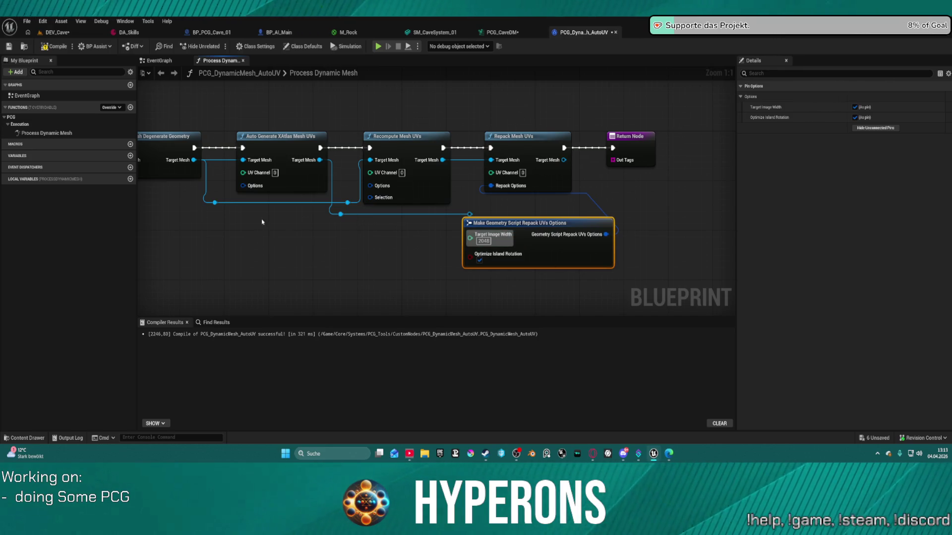
{"action": "left_click", "coordinate": [62, 47]}
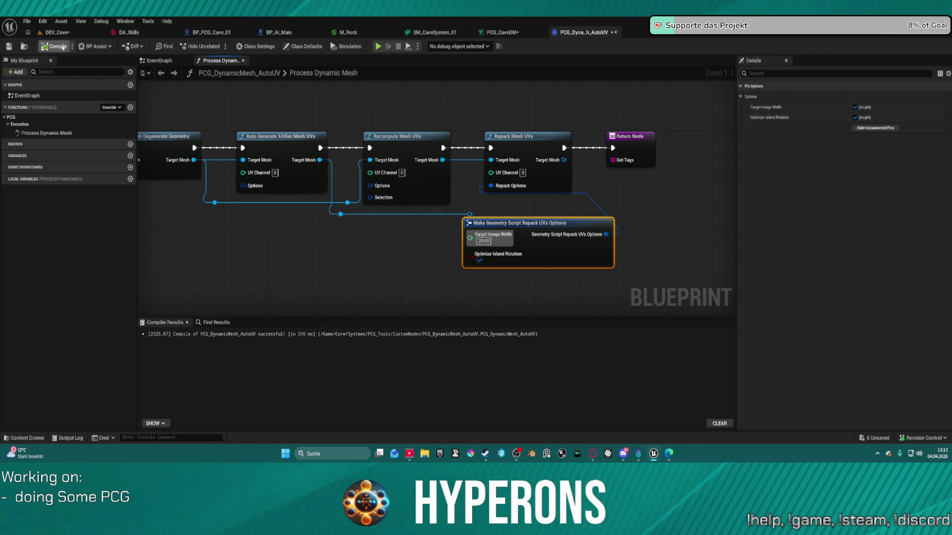
{"action": "key", "text": "ctrl+s"}
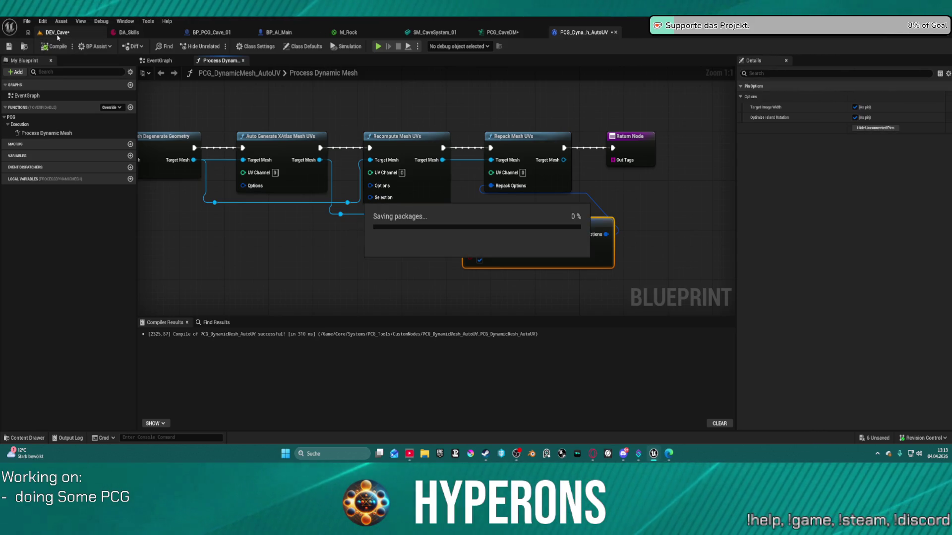
Connect the XAtlas mesh output directly to Repack Mesh UVs, bypassing Recompute, then recompile and save.
{"action": "left_click", "coordinate": [289, 137]}
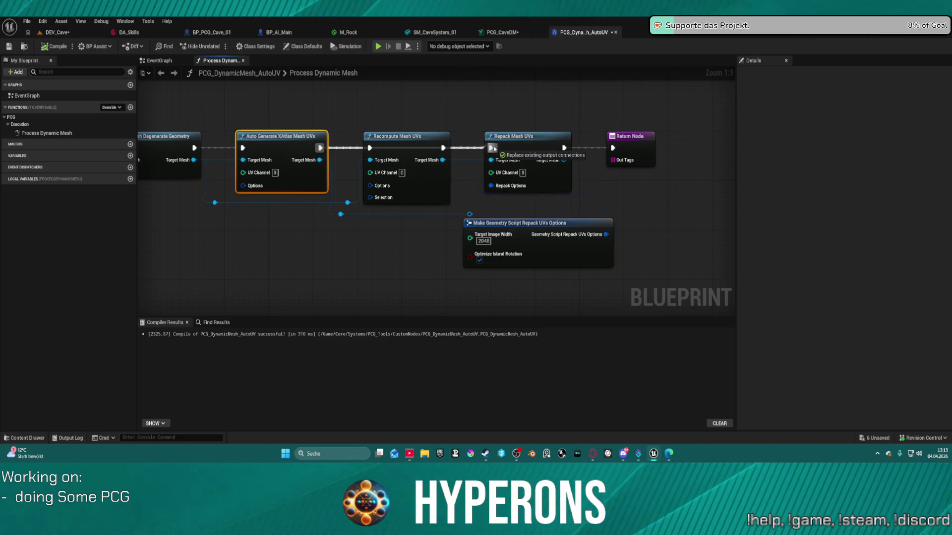
{"action": "left_click", "coordinate": [57, 46]}
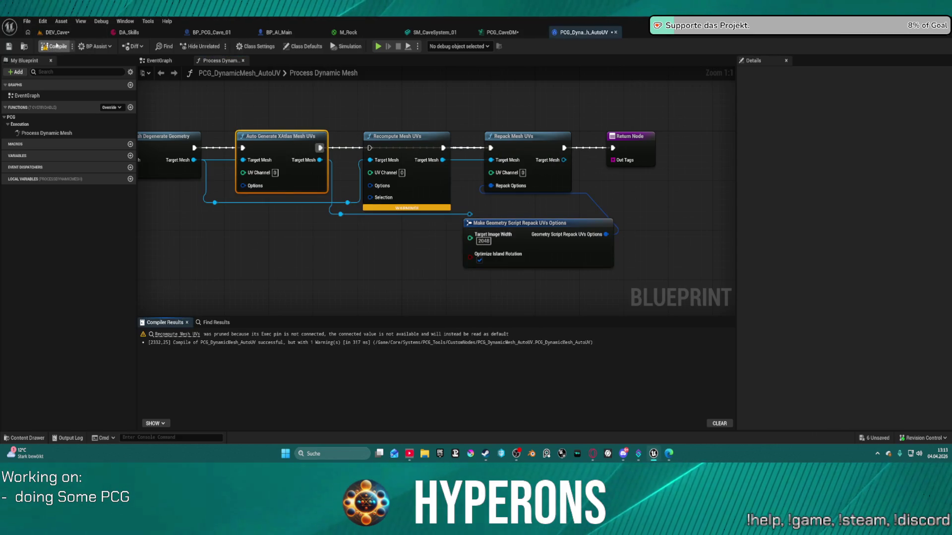
{"action": "key", "text": "ctrl+s"}
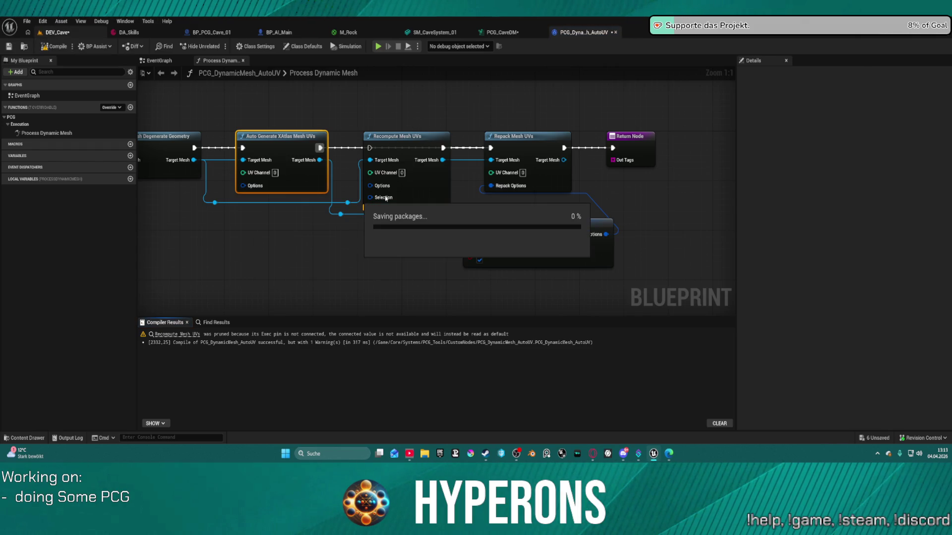
{"action": "left_click_drag", "start_coordinate": [385, 198], "coordinate": [375, 254]}
{"action": "mouse_move", "coordinate": [320, 159]}
{"action": "left_mouse_down"}
{"action": "mouse_move", "coordinate": [370, 183]}
{"action": "mouse_move", "coordinate": [490, 160]}
{"action": "left_mouse_up"}
{"action": "left_click", "coordinate": [64, 47]}
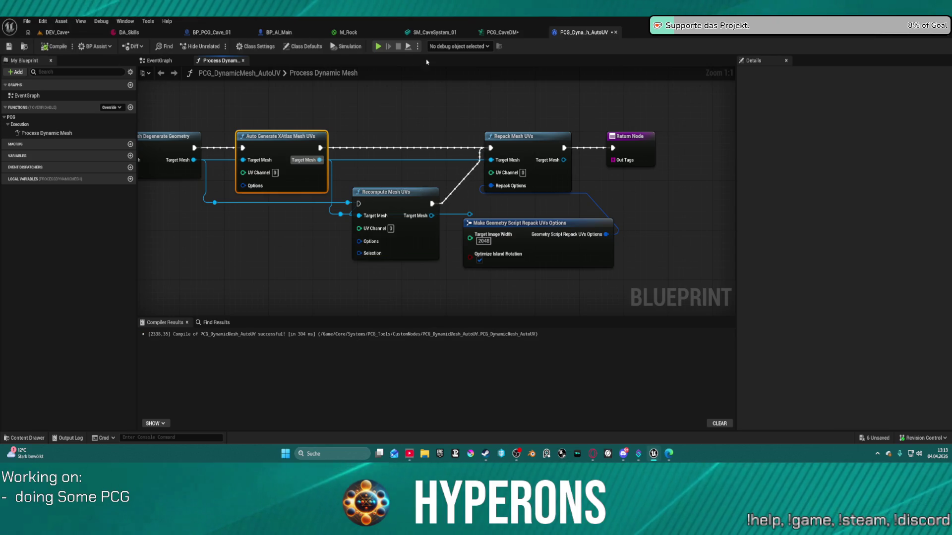
{"action": "key", "text": "ctrl+s"}
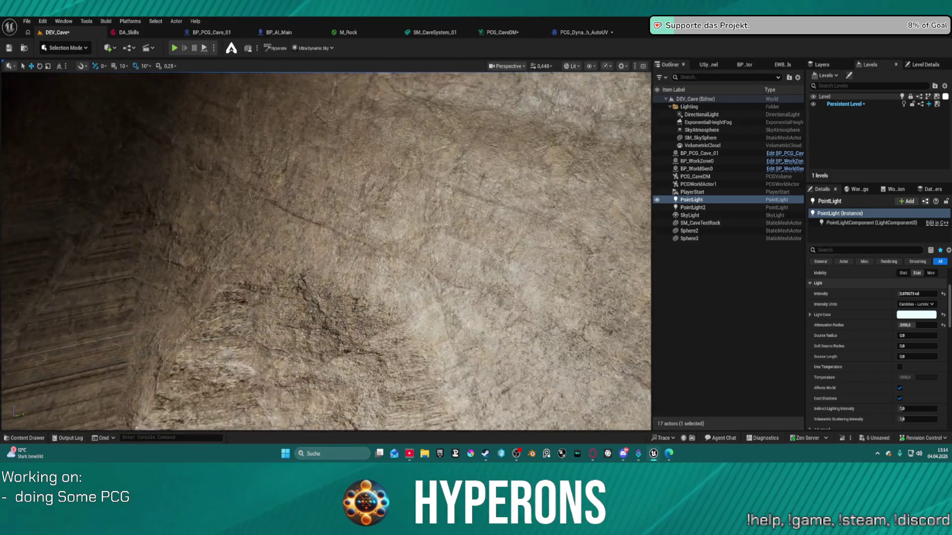
Zoom through the DEV_Cave viewport to check the repacked rock texture on floor and walls.
{"action": "scroll", "coordinate": [380, 147], "scroll_direction": "down", "scroll_amount": 5}
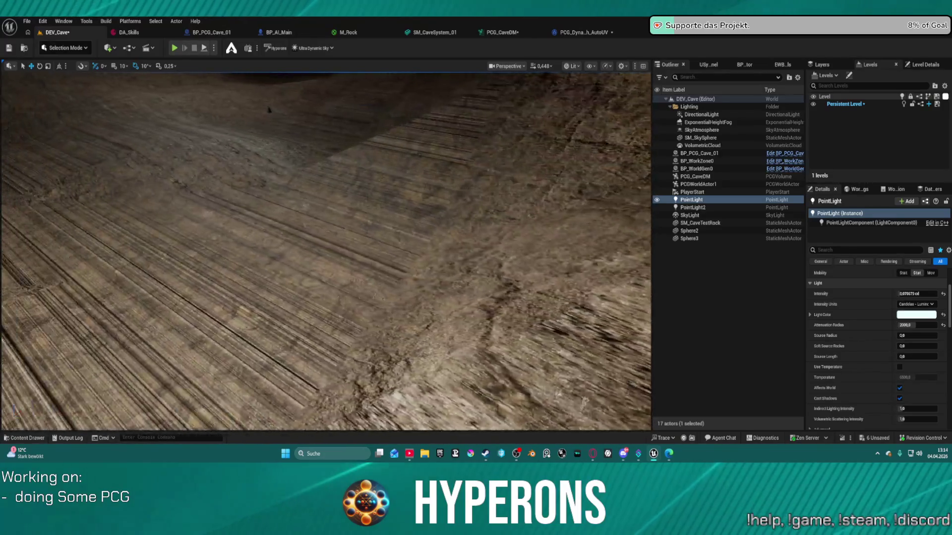
{"action": "scroll", "coordinate": [380, 176], "scroll_direction": "down", "scroll_amount": 2}
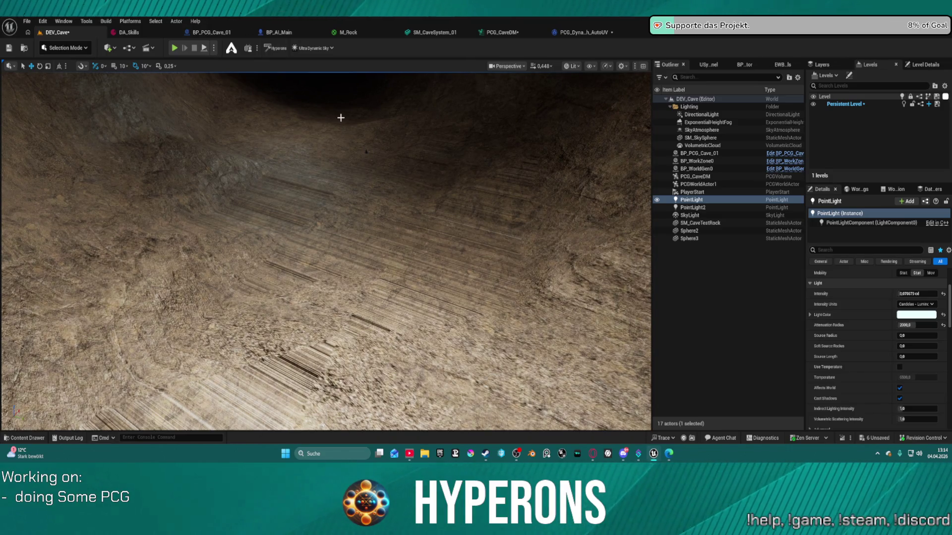
{"action": "left_click", "coordinate": [556, 35]}
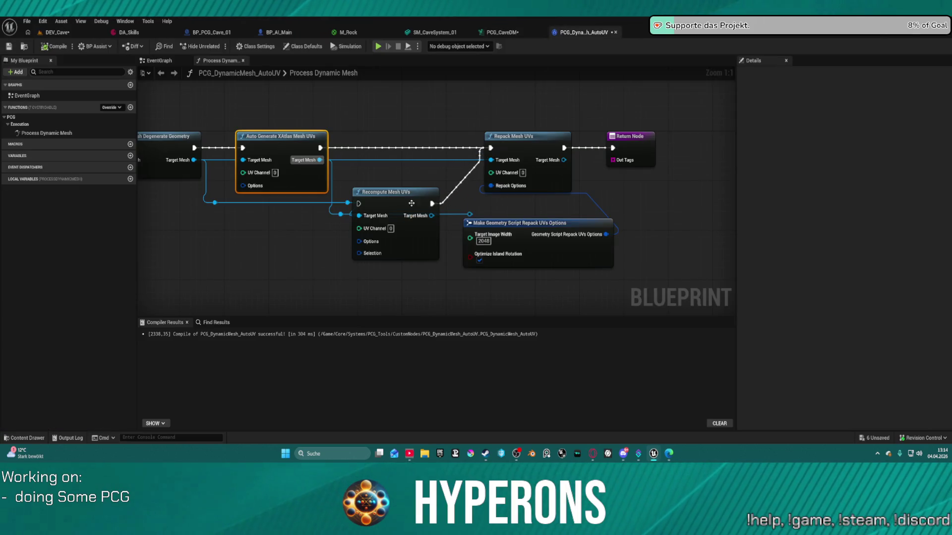
Move the Recompute Mesh UVs node down-left and compile the AutoUV blueprint.
{"action": "left_click", "coordinate": [411, 203]}
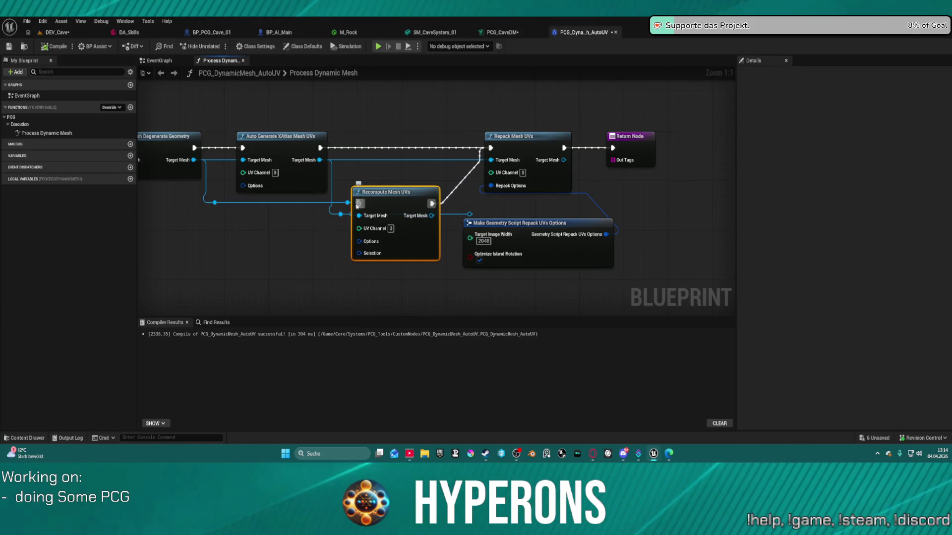
{"action": "mouse_move", "coordinate": [386, 192]}
{"action": "left_mouse_down"}
{"action": "mouse_move", "coordinate": [396, 238]}
{"action": "mouse_move", "coordinate": [364, 216]}
{"action": "left_mouse_up"}
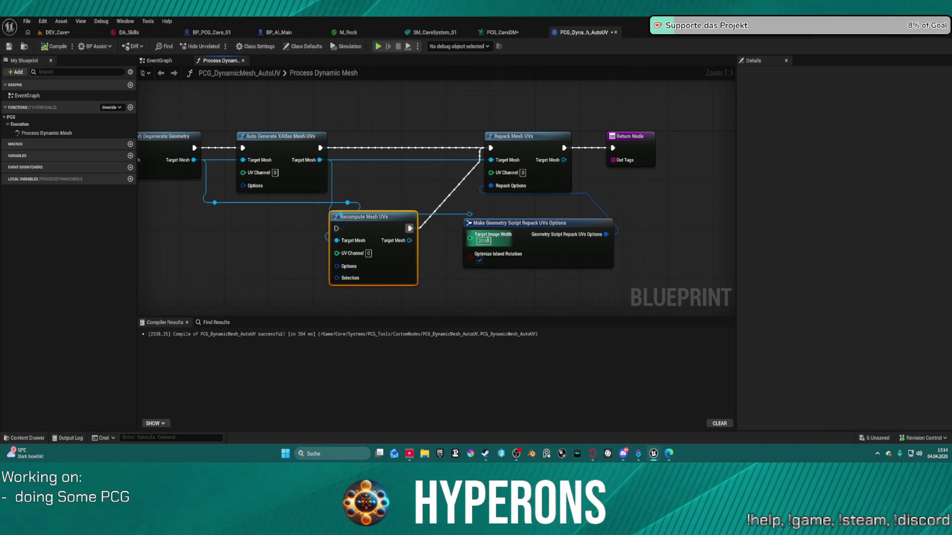
{"action": "left_click", "coordinate": [491, 250]}
{"action": "left_click", "coordinate": [58, 47]}
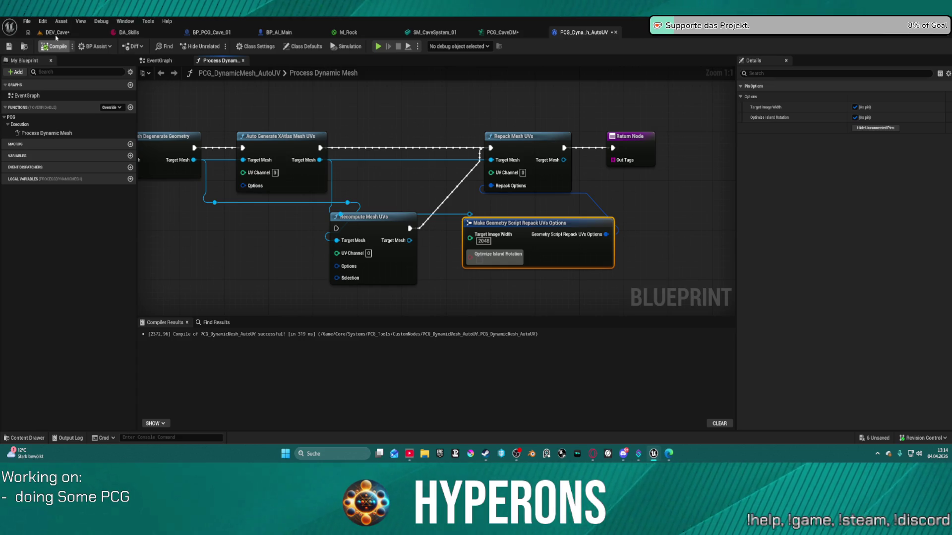
Glance at the DEV_Cave level and PCG_CaveDM graph before returning to the AutoUV graph.
{"action": "left_click", "coordinate": [56, 32]}
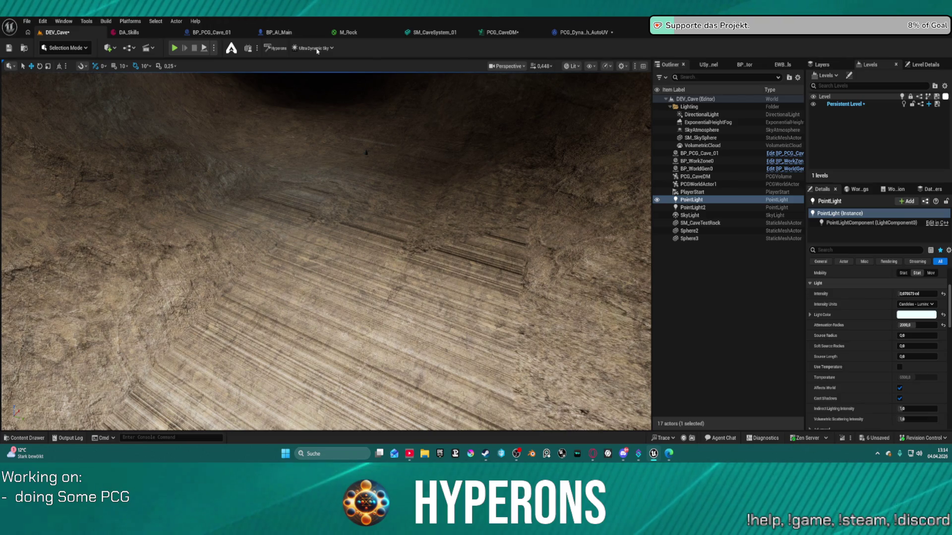
{"action": "left_click", "coordinate": [498, 32]}
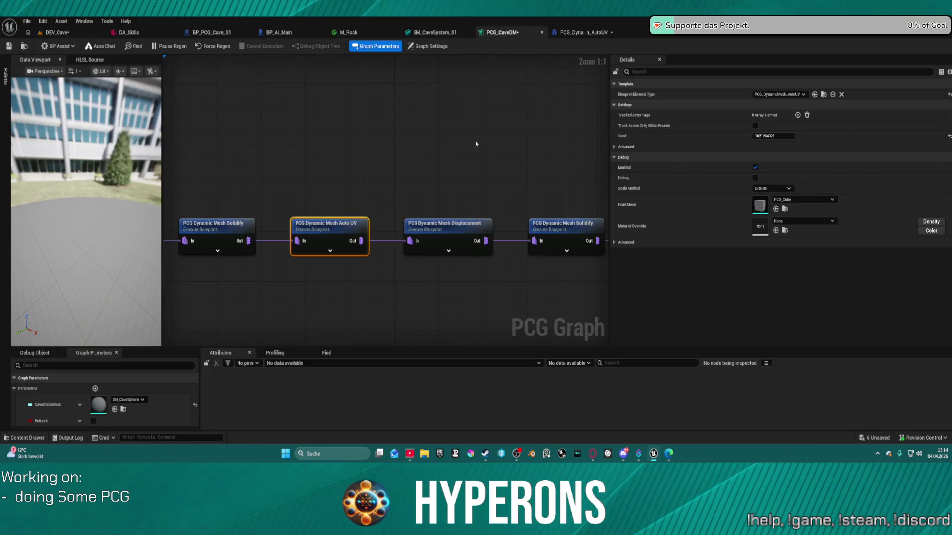
{"action": "left_click", "coordinate": [580, 32]}
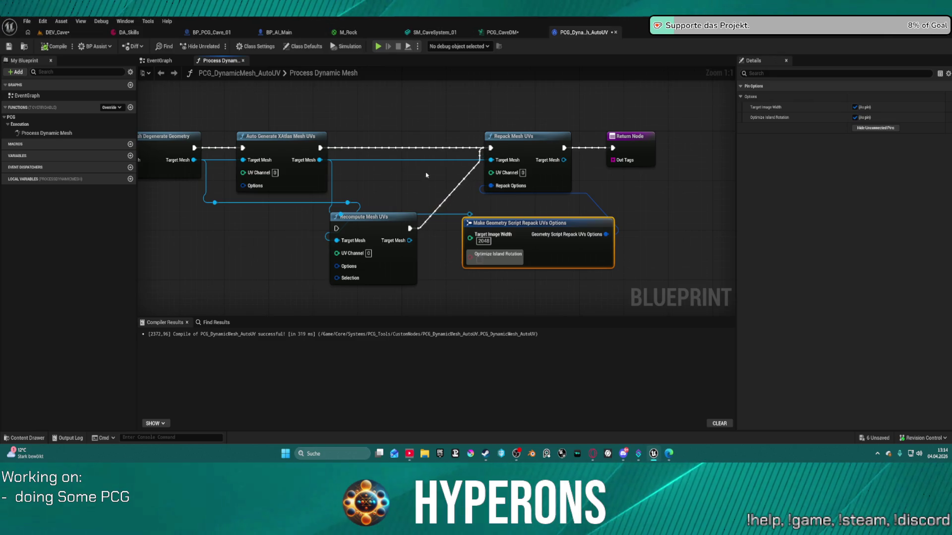
Delete the leftover Recompute Mesh UVs, repack options node and stray reroute knots.
{"action": "left_click_drag", "start_coordinate": [257, 229], "coordinate": [542, 275]}
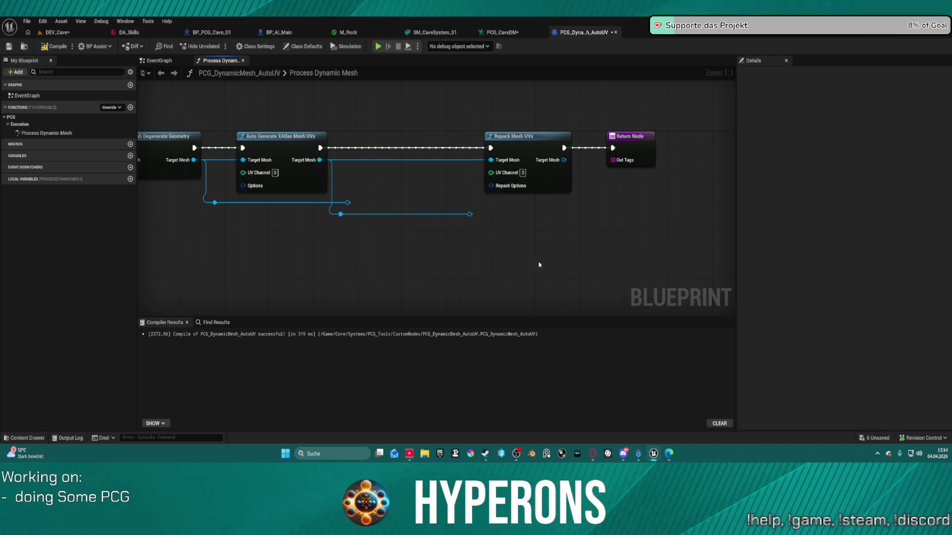
{"action": "key", "text": "Delete"}
{"action": "left_click_drag", "start_coordinate": [501, 238], "coordinate": [342, 198]}
{"action": "key", "text": "Delete"}
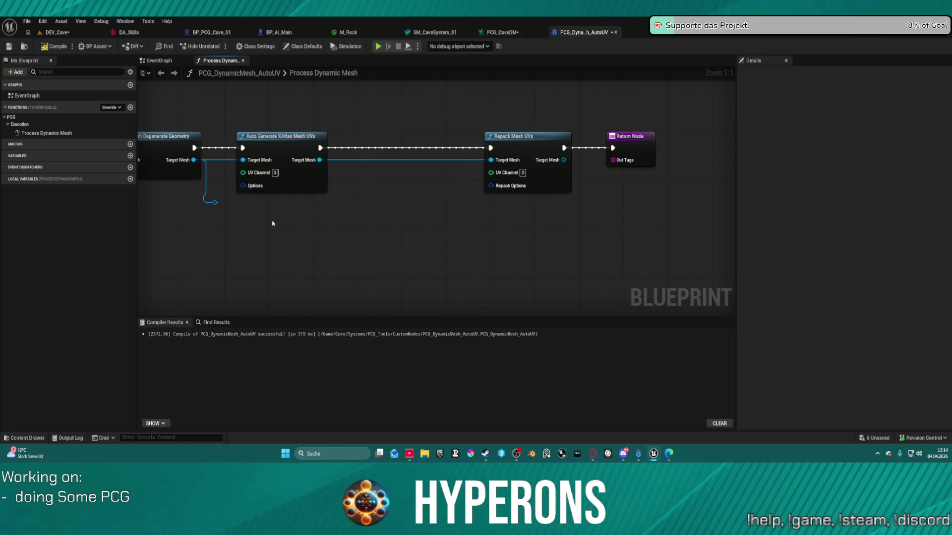
Add an Auto Generate Patch Builder Mesh UVs node after XAtlas and align it in the chain.
{"action": "left_click_drag", "start_coordinate": [319, 160], "coordinate": [351, 219]}
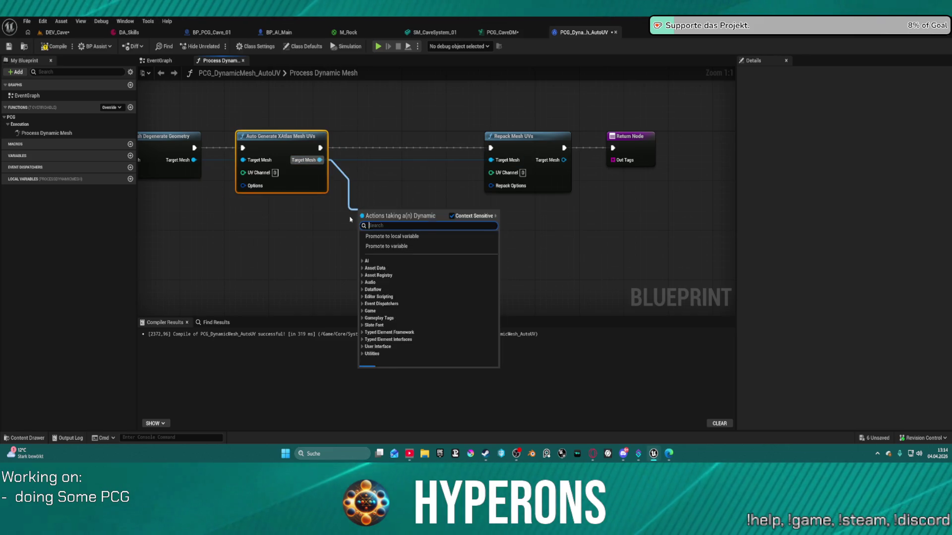
{"action": "type", "text": "UV"}
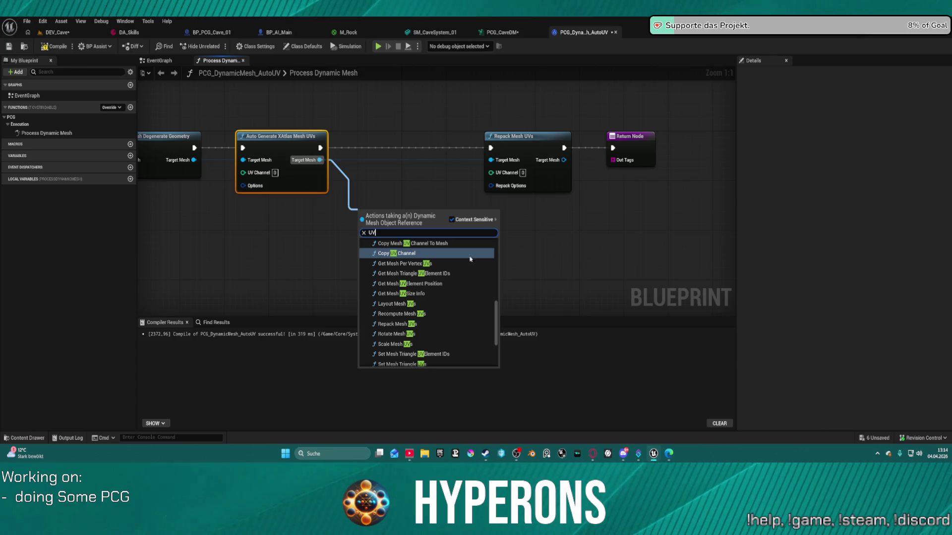
{"action": "scroll", "coordinate": [452, 273], "scroll_direction": "up", "scroll_amount": 1}
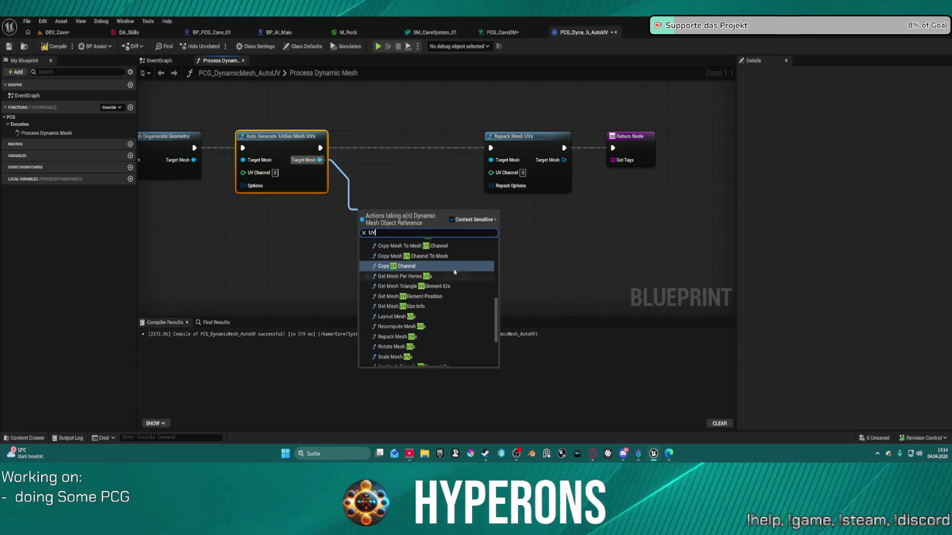
{"action": "scroll", "coordinate": [454, 275], "scroll_direction": "up", "scroll_amount": 2}
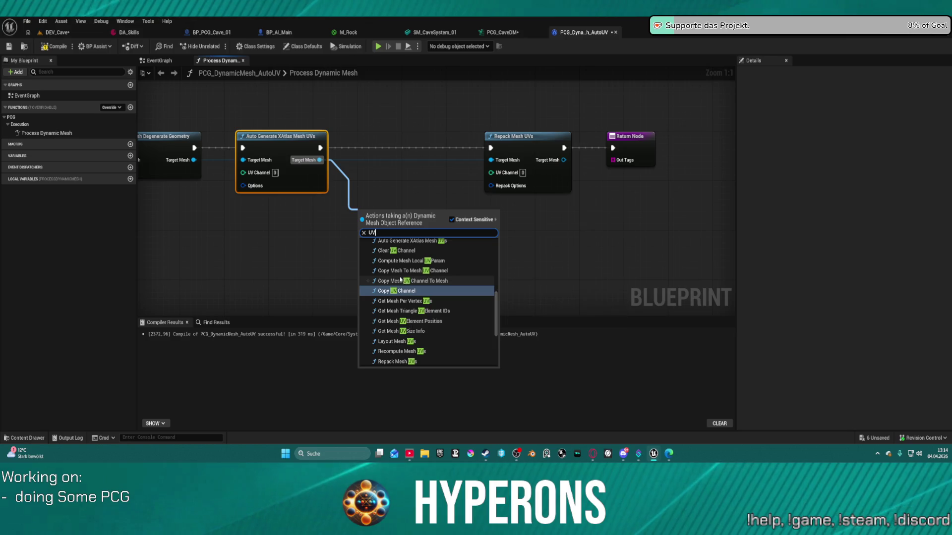
{"action": "scroll", "coordinate": [404, 272], "scroll_direction": "up", "scroll_amount": 1}
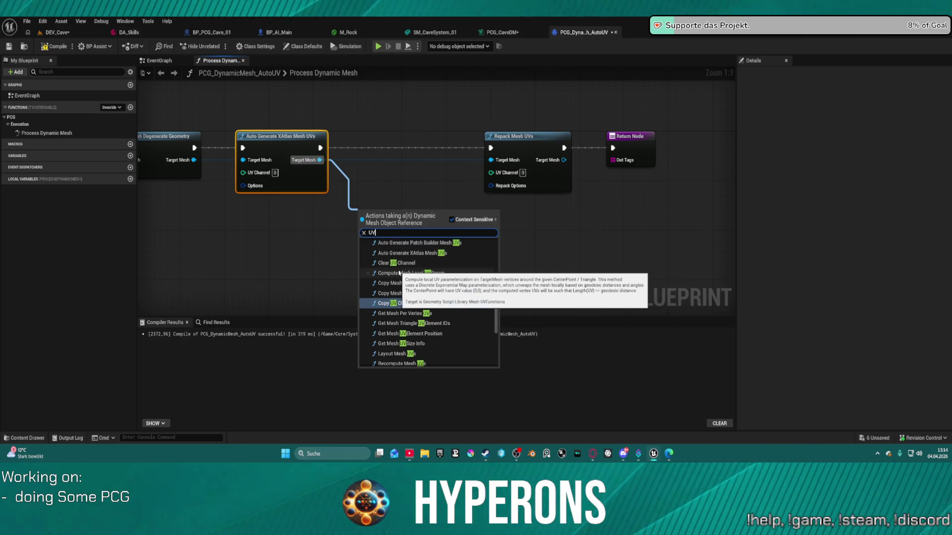
{"action": "scroll", "coordinate": [411, 263], "scroll_direction": "up", "scroll_amount": 2}
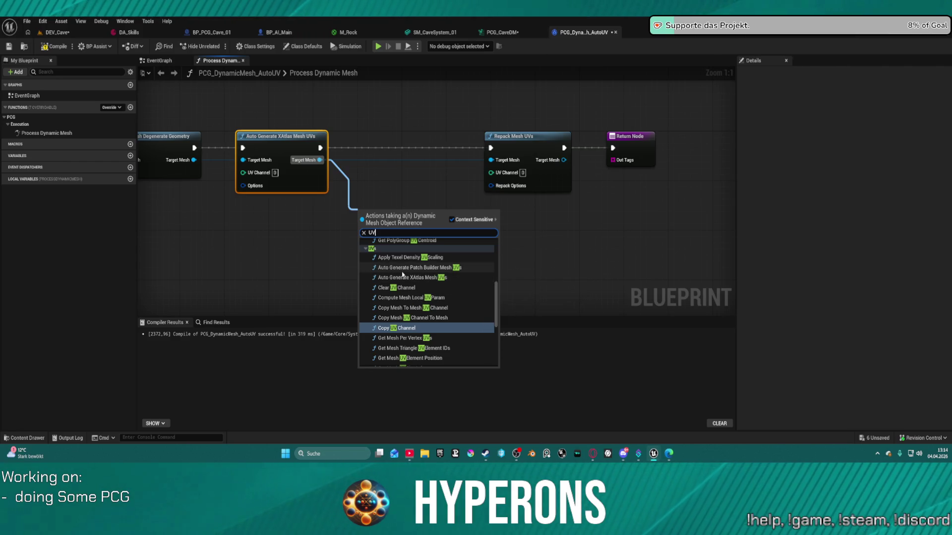
{"action": "left_click", "coordinate": [404, 268]}
{"action": "left_click_drag", "start_coordinate": [409, 216], "coordinate": [410, 142]}
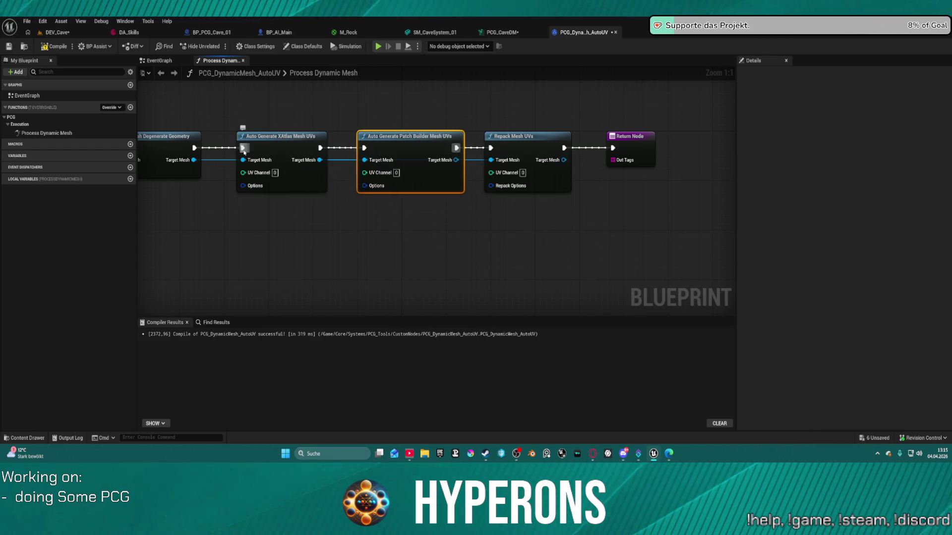
{"action": "mouse_move", "coordinate": [185, 151]}
{"action": "left_mouse_down"}
{"action": "mouse_move", "coordinate": [224, 151]}
{"action": "mouse_move", "coordinate": [206, 151]}
{"action": "left_mouse_up"}
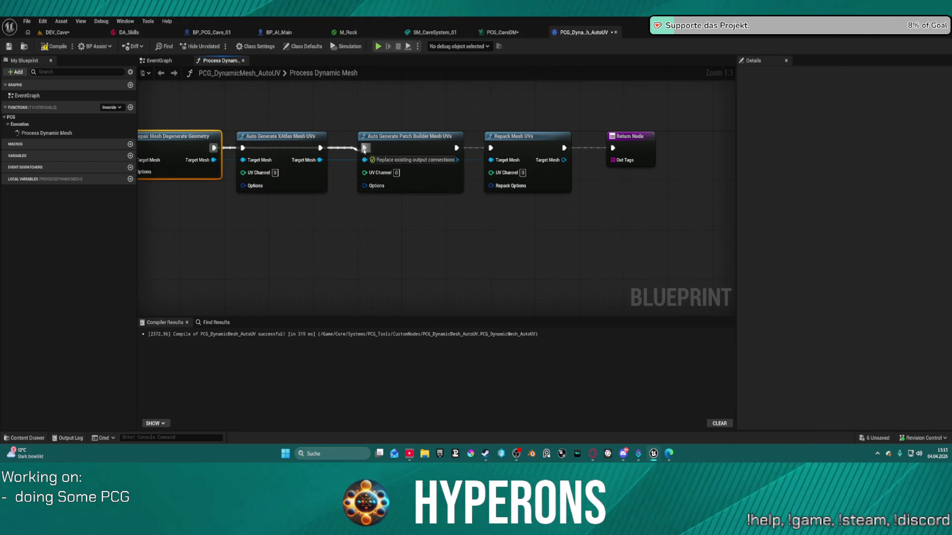
Move the XAtlas node aside, feed Patch Builder's mesh into Repack Mesh UVs, and compile.
{"action": "left_click_drag", "start_coordinate": [278, 143], "coordinate": [267, 192]}
{"action": "left_click_drag", "start_coordinate": [455, 159], "coordinate": [490, 160]}
{"action": "left_click", "coordinate": [62, 49]}
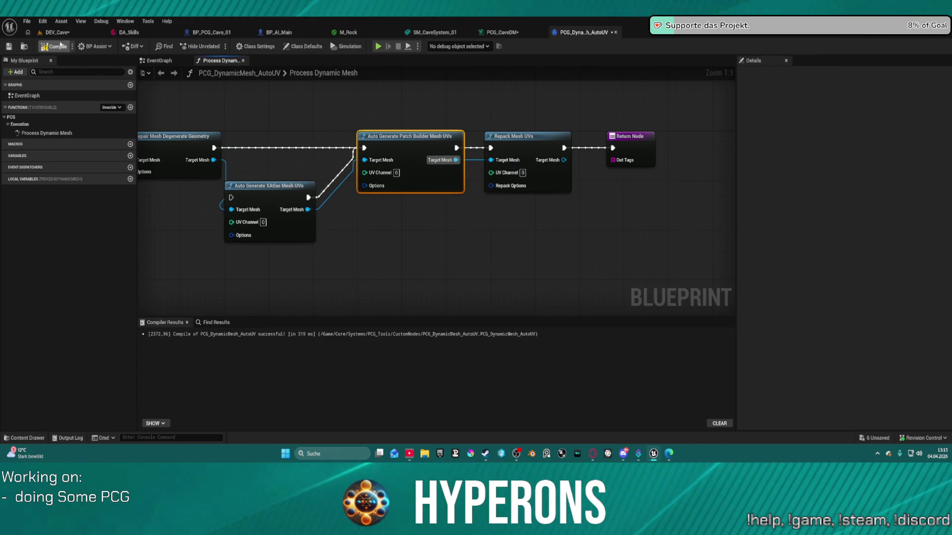
Wire the repaired mesh straight into Patch Builder, recompile cleanly, and return to DEV_Cave.
{"action": "left_click_drag", "start_coordinate": [264, 192], "coordinate": [280, 217]}
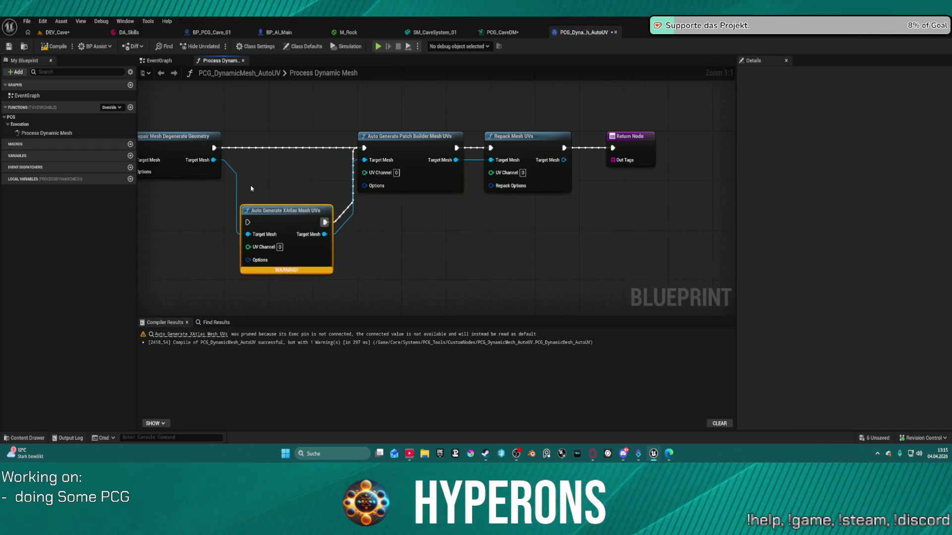
{"action": "left_click_drag", "start_coordinate": [213, 159], "coordinate": [367, 165]}
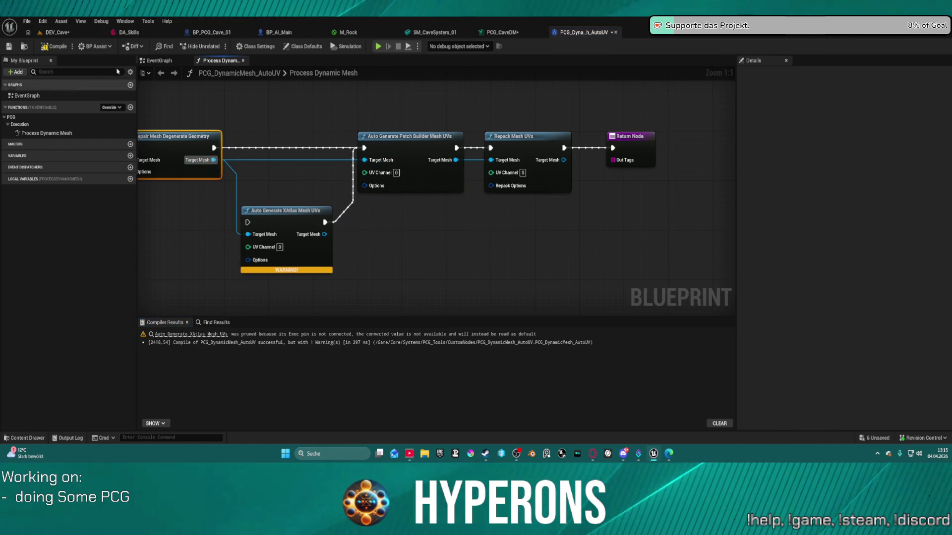
{"action": "left_click", "coordinate": [59, 46]}
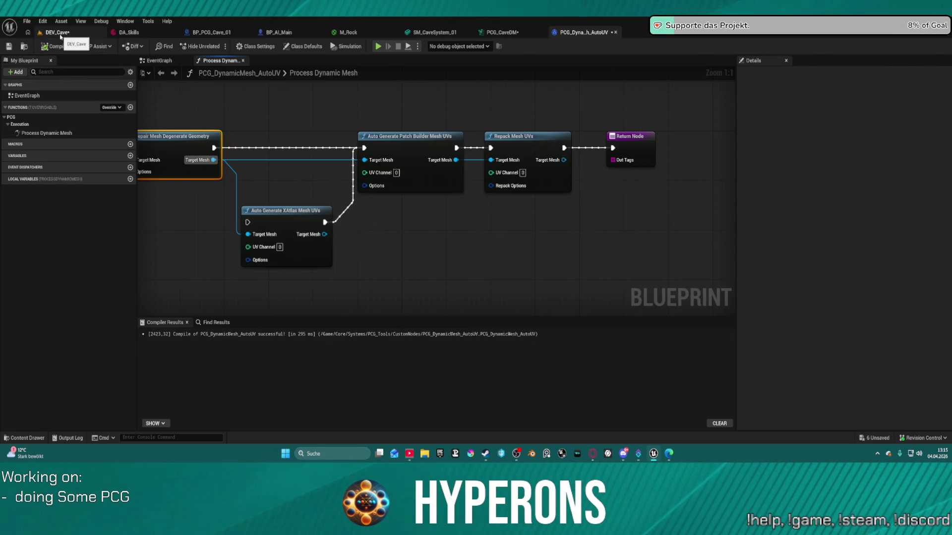
{"action": "left_click", "coordinate": [60, 36]}
{"action": "left_click_drag", "start_coordinate": [290, 158], "coordinate": [188, 208]}
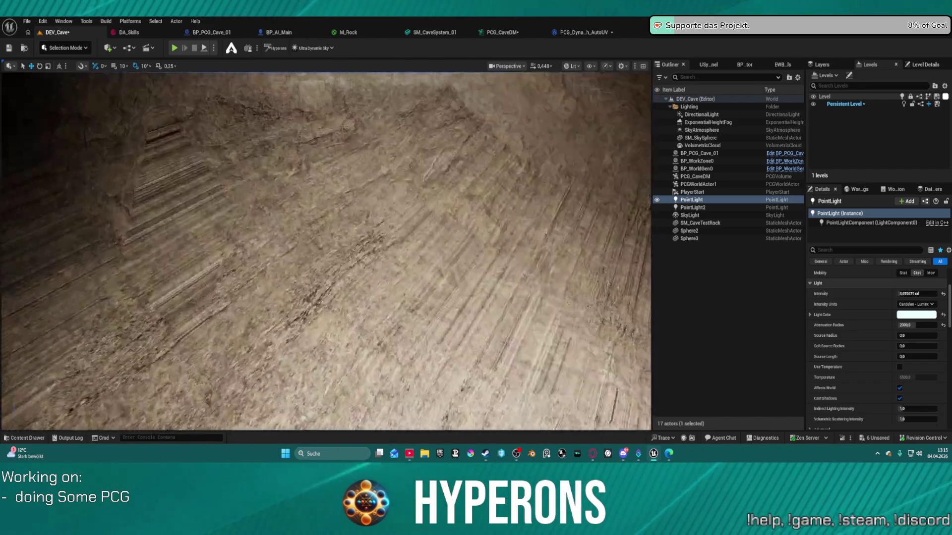
{"action": "left_click_drag", "start_coordinate": [188, 209], "coordinate": [164, 220]}
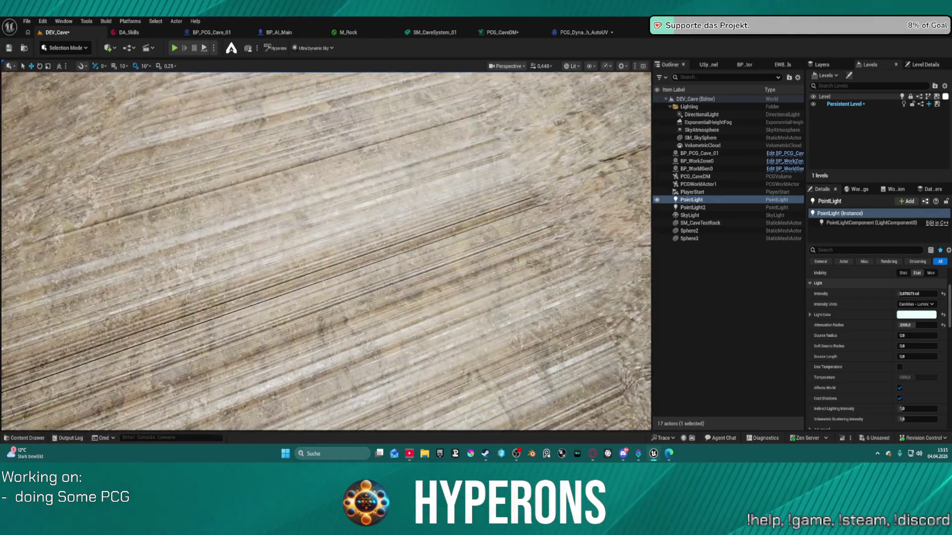
{"action": "mouse_move", "coordinate": [163, 220]}
{"action": "left_mouse_down"}
{"action": "mouse_move", "coordinate": [163, 204]}
{"action": "mouse_move", "coordinate": [166, 230]}
{"action": "left_mouse_up"}
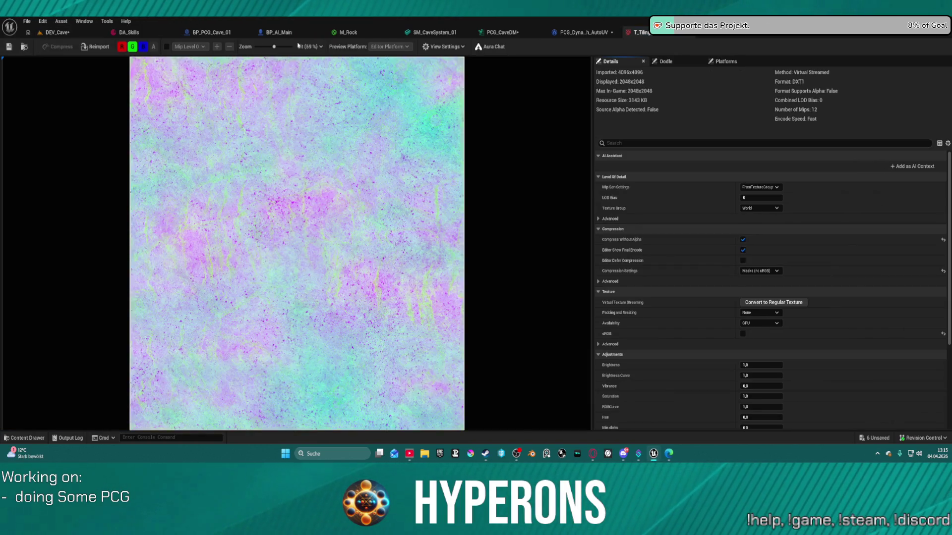
Isolate the T_Tiling texture's red, green and blue channels one at a time in the preview.
{"action": "scroll", "coordinate": [308, 168], "scroll_direction": "up", "scroll_amount": 10}
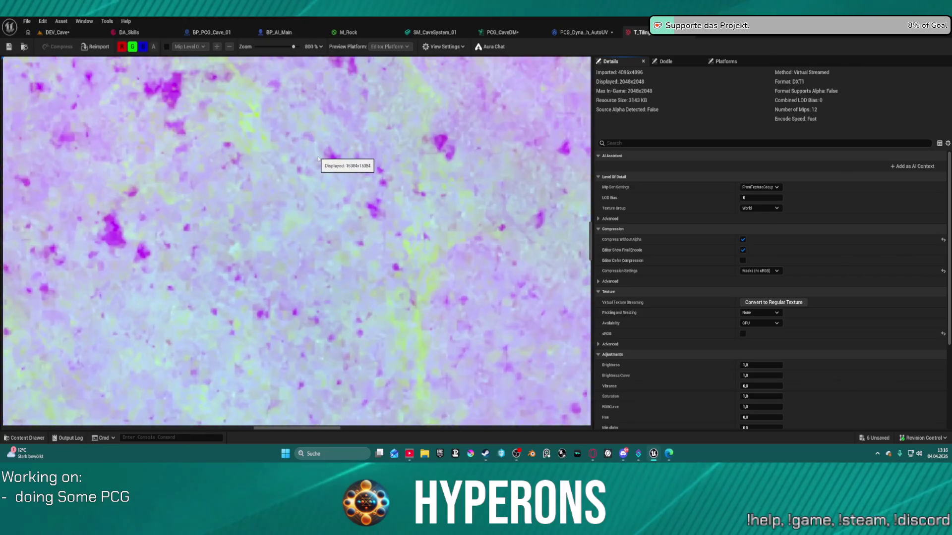
{"action": "scroll", "coordinate": [318, 156], "scroll_direction": "down", "scroll_amount": 10}
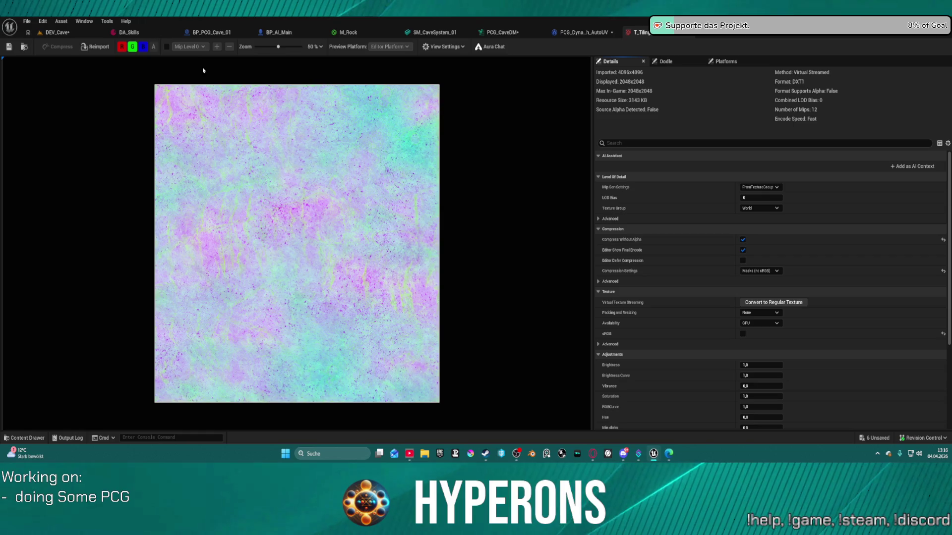
{"action": "left_click", "coordinate": [142, 47]}
{"action": "left_click", "coordinate": [132, 47]}
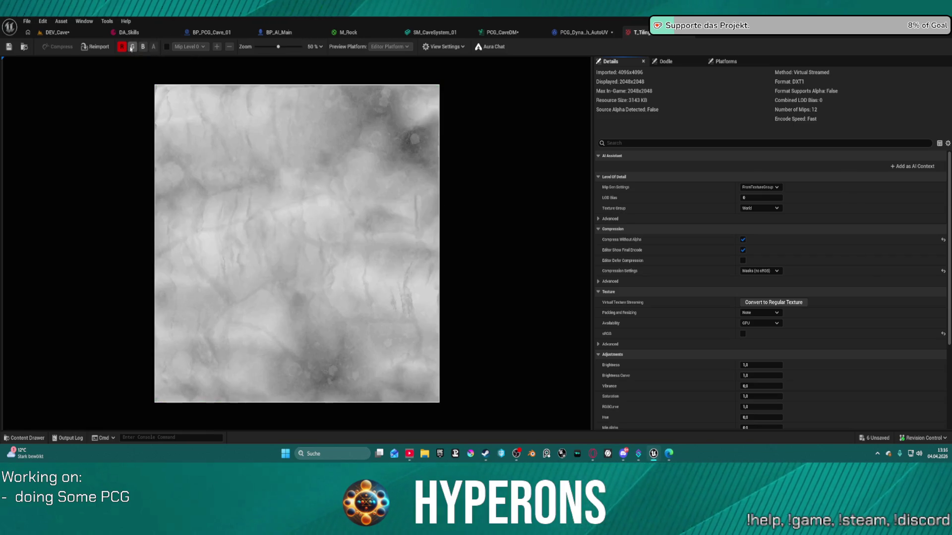
{"action": "left_click", "coordinate": [121, 47]}
{"action": "left_click", "coordinate": [132, 47]}
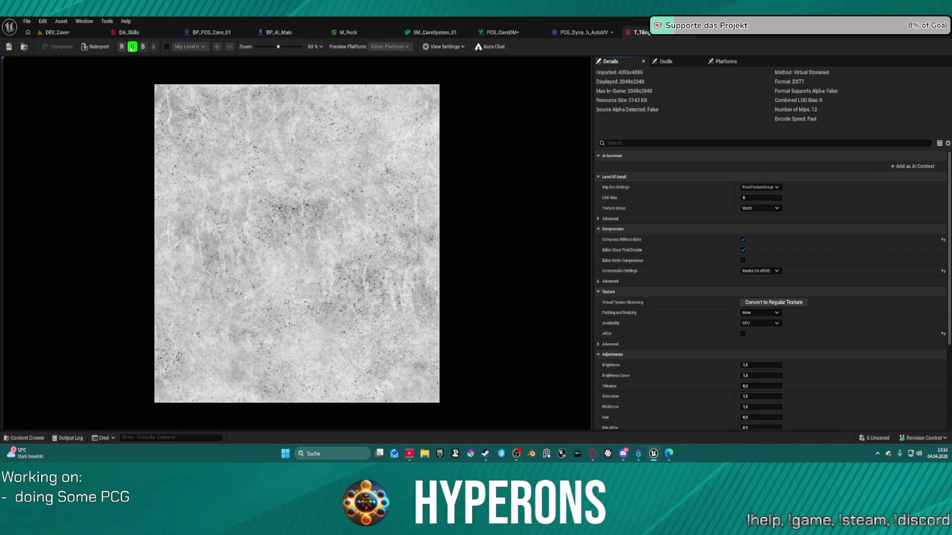
{"action": "left_click", "coordinate": [132, 47]}
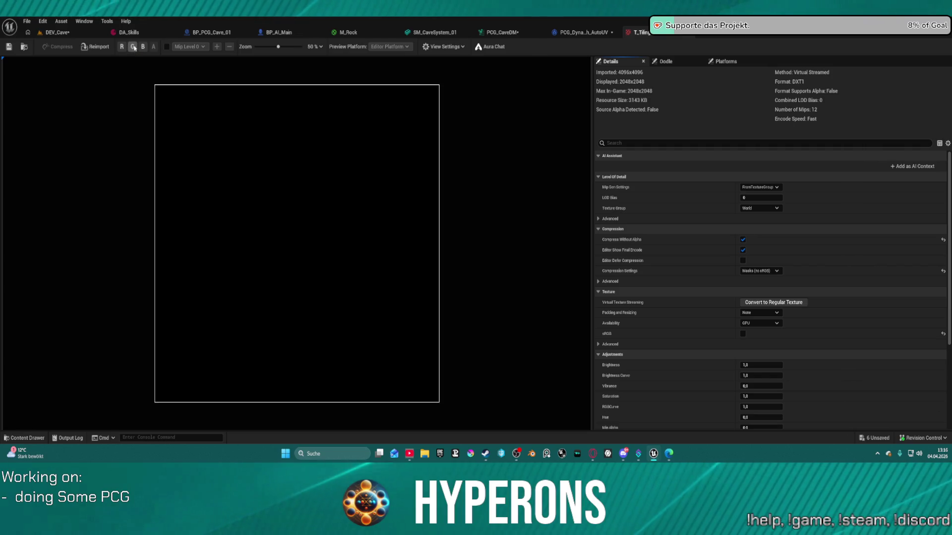
{"action": "left_click", "coordinate": [142, 47]}
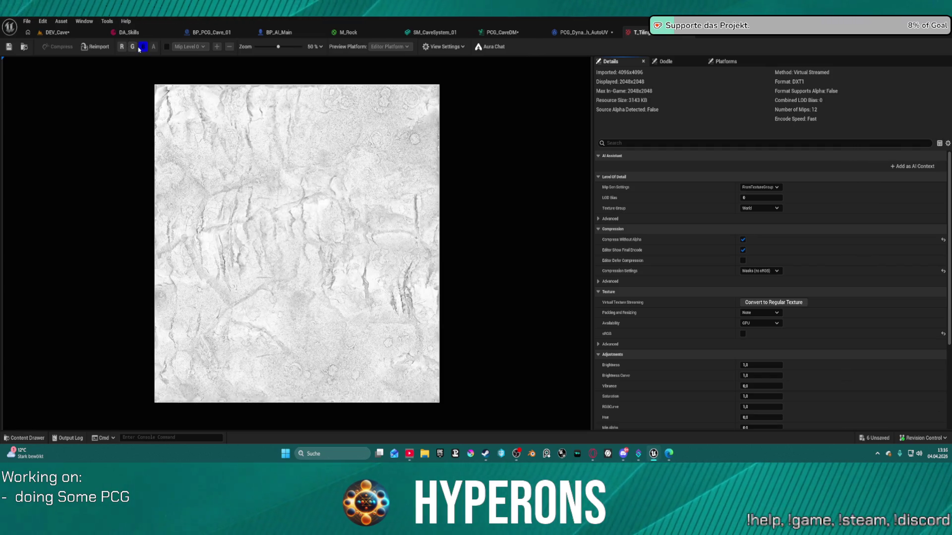
{"action": "scroll", "coordinate": [266, 227], "scroll_direction": "up", "scroll_amount": 3}
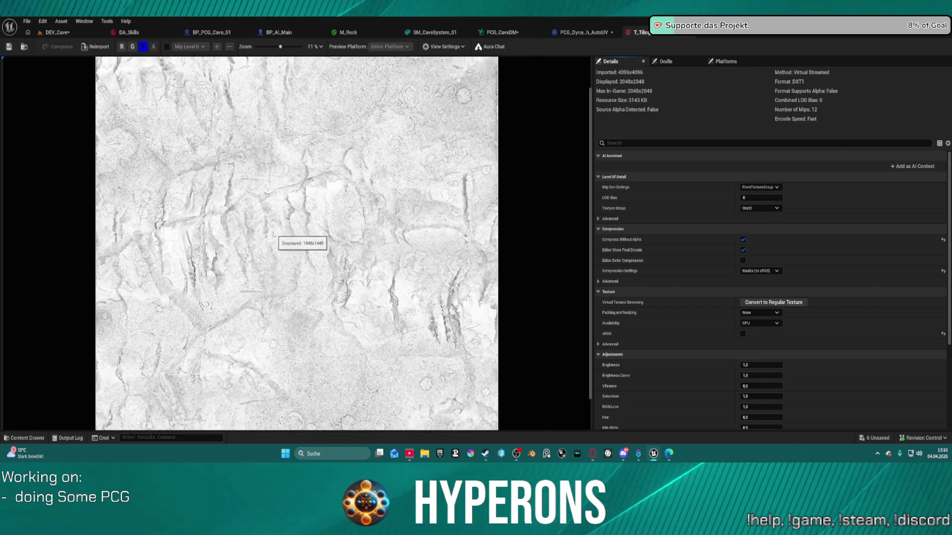
{"action": "scroll", "coordinate": [266, 227], "scroll_direction": "up", "scroll_amount": 3}
{"action": "scroll", "coordinate": [266, 227], "scroll_direction": "up", "scroll_amount": 2}
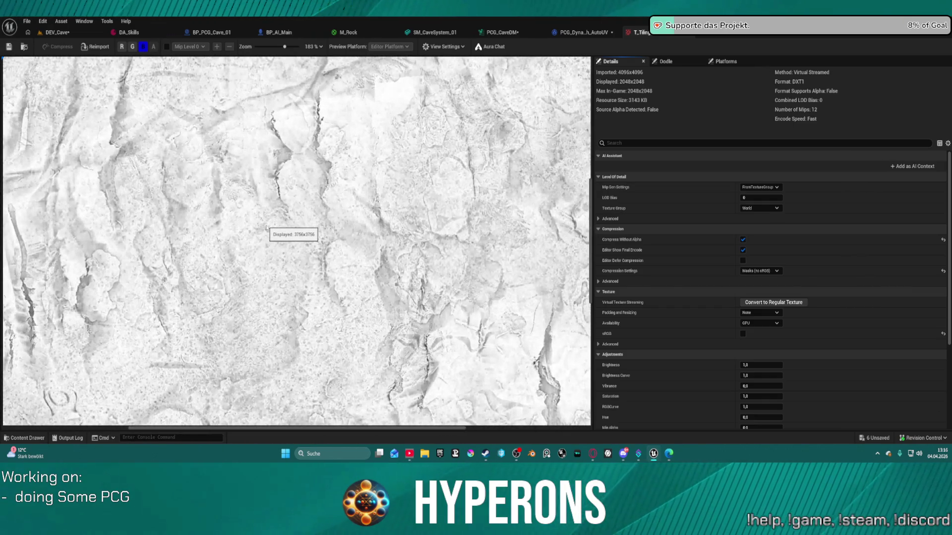
{"action": "left_click", "coordinate": [144, 48]}
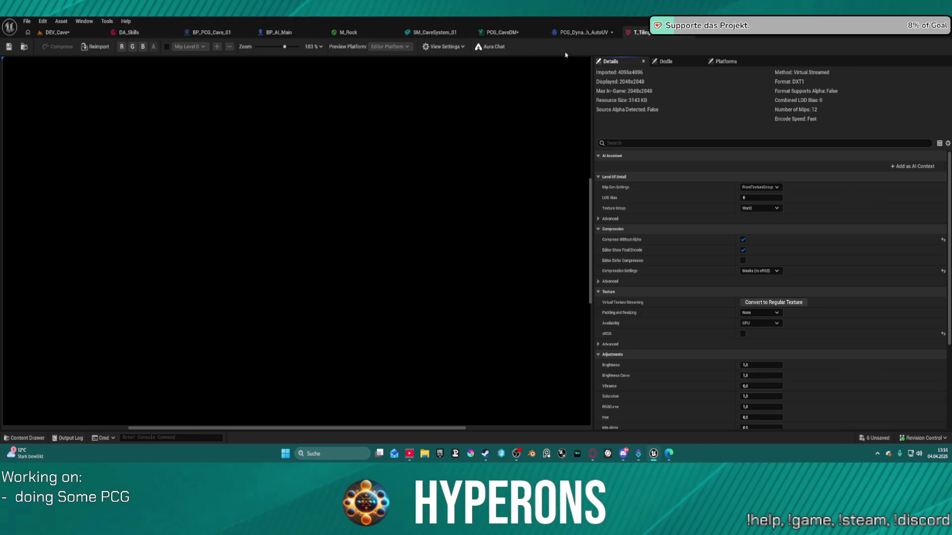
Close the texture editor and go back to the PCG_DynamicMesh_AutoUV blueprint graph.
{"action": "middle_click", "coordinate": [642, 33]}
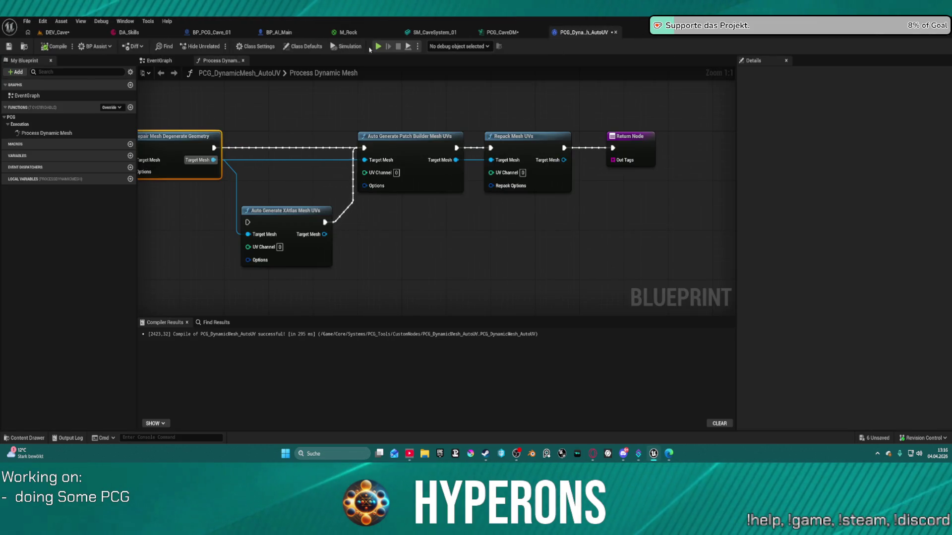
{"action": "left_click", "coordinate": [69, 34]}
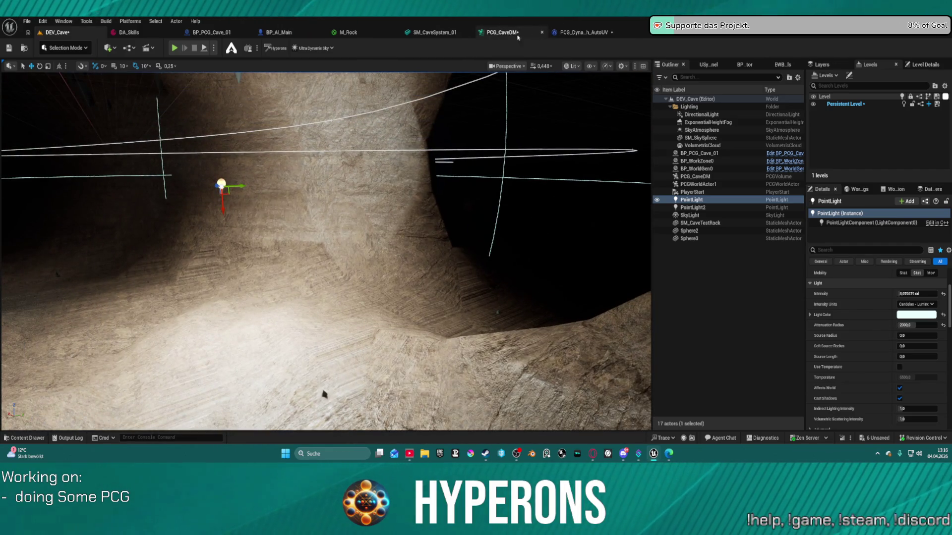
{"action": "left_click", "coordinate": [565, 32]}
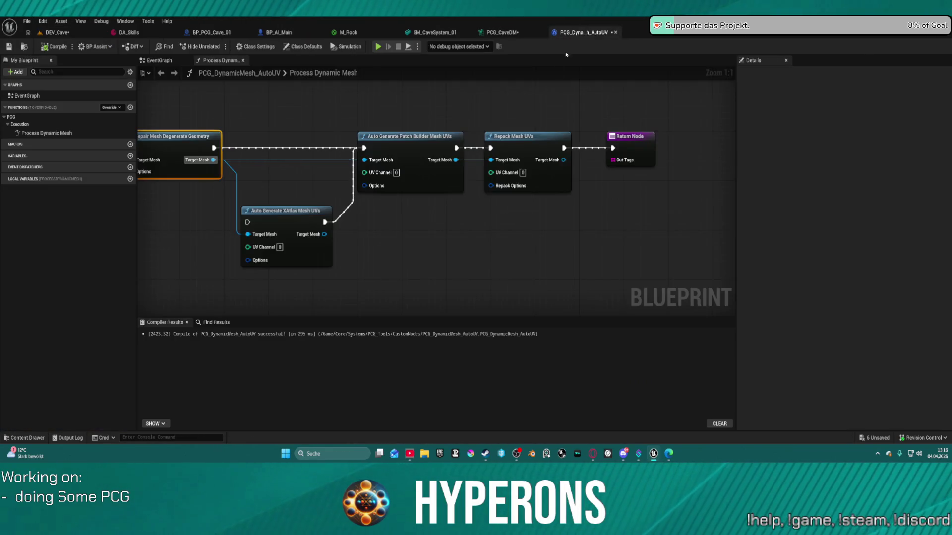
Feed Repack Mesh UVs a Make Repack UVs Options node with Target Image Width 4096, then compile and save.
{"action": "left_click_drag", "start_coordinate": [490, 185], "coordinate": [464, 219]}
{"action": "type", "text": "make"}
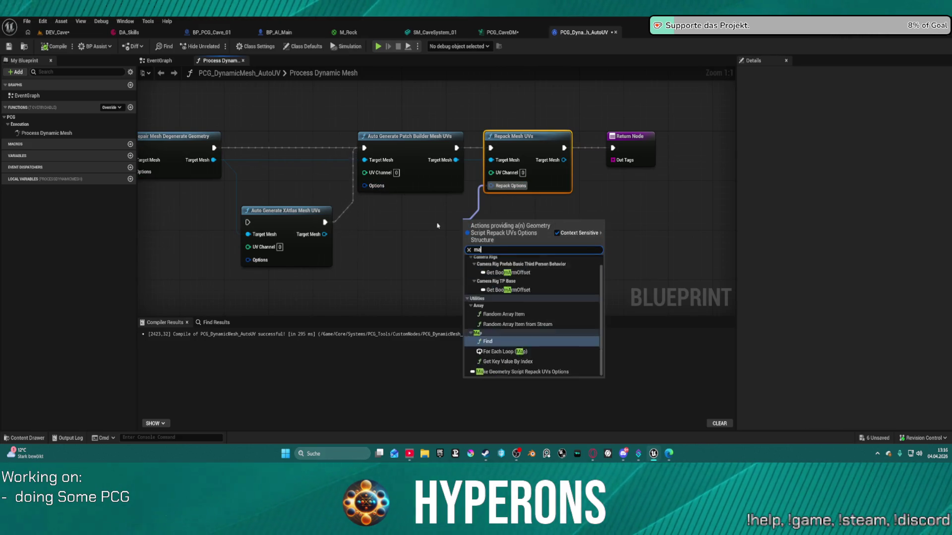
{"action": "key", "text": "Return"}
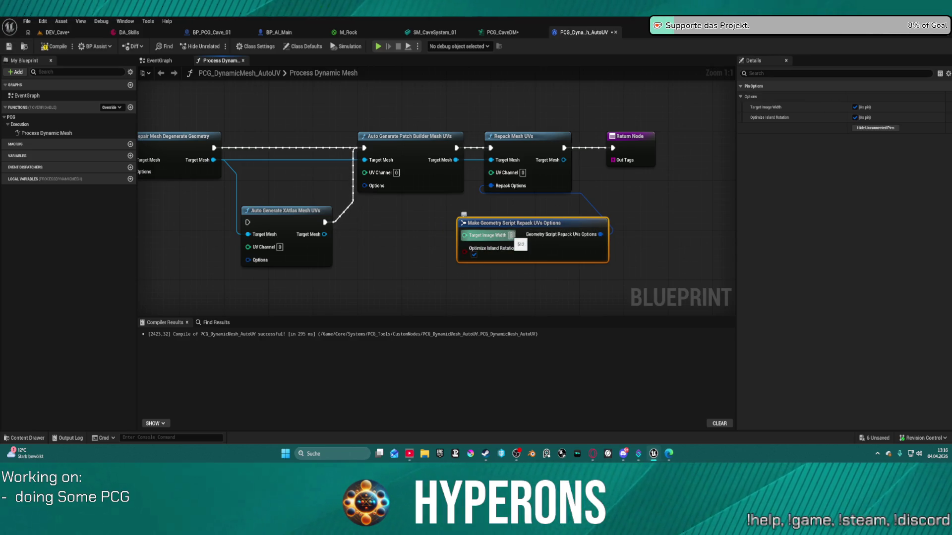
{"action": "left_click", "coordinate": [511, 235]}
{"action": "type", "text": "4096"}
{"action": "key", "text": "Return"}
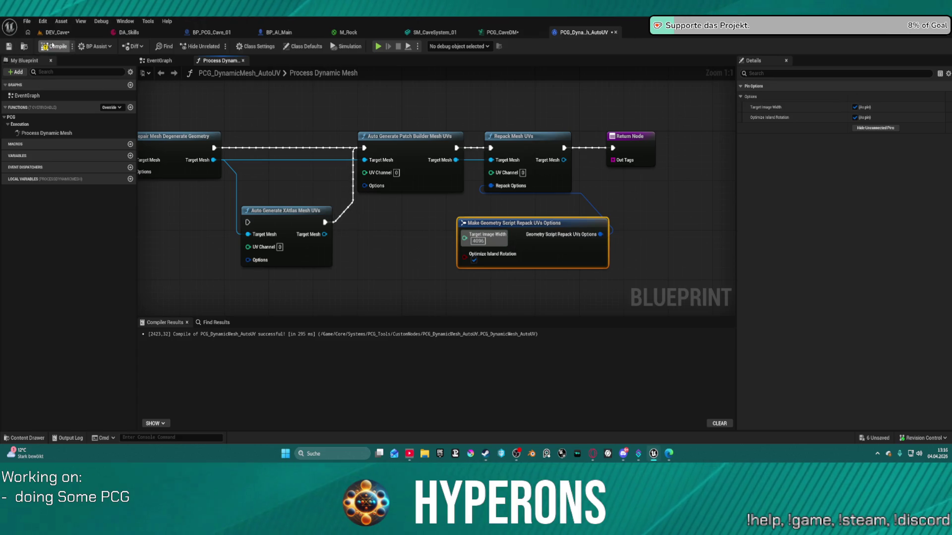
{"action": "left_click", "coordinate": [58, 46]}
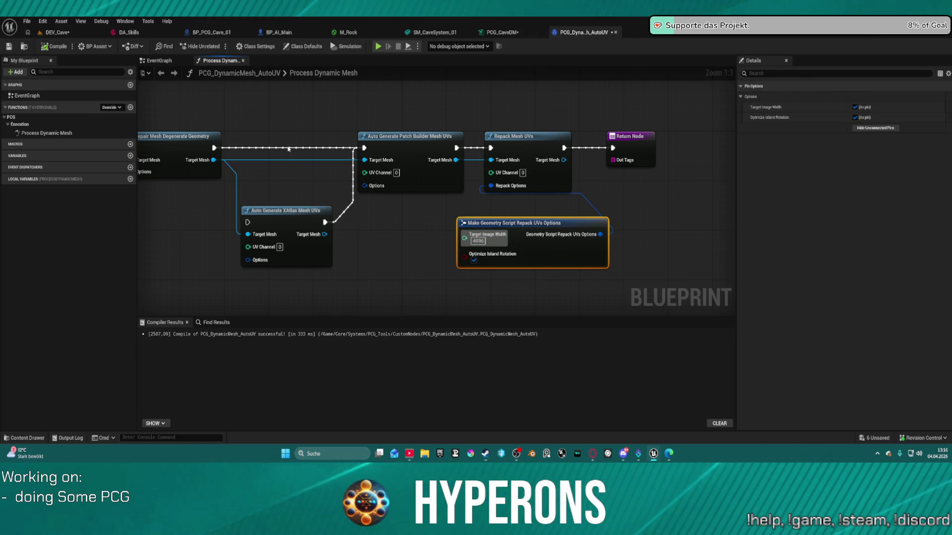
{"action": "key", "text": "ctrl+s"}
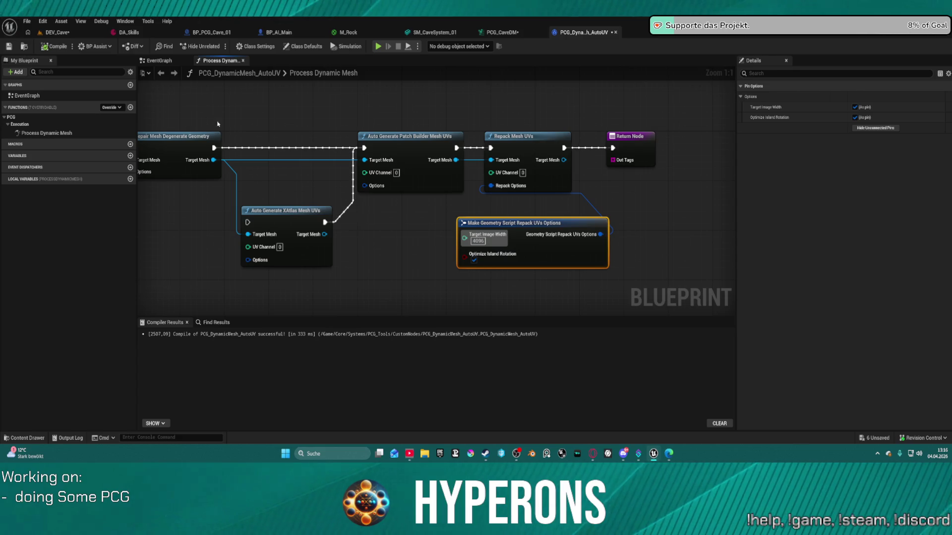
Check the DEV_Cave level, then return to the graph and begin wiring execution into XAtlas.
{"action": "left_click", "coordinate": [69, 36]}
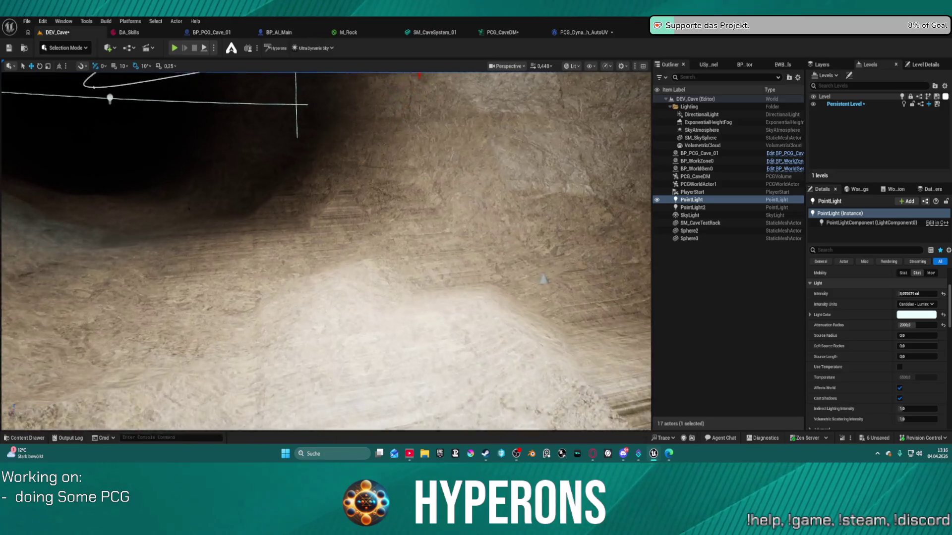
{"action": "key", "text": "ctrl+space"}
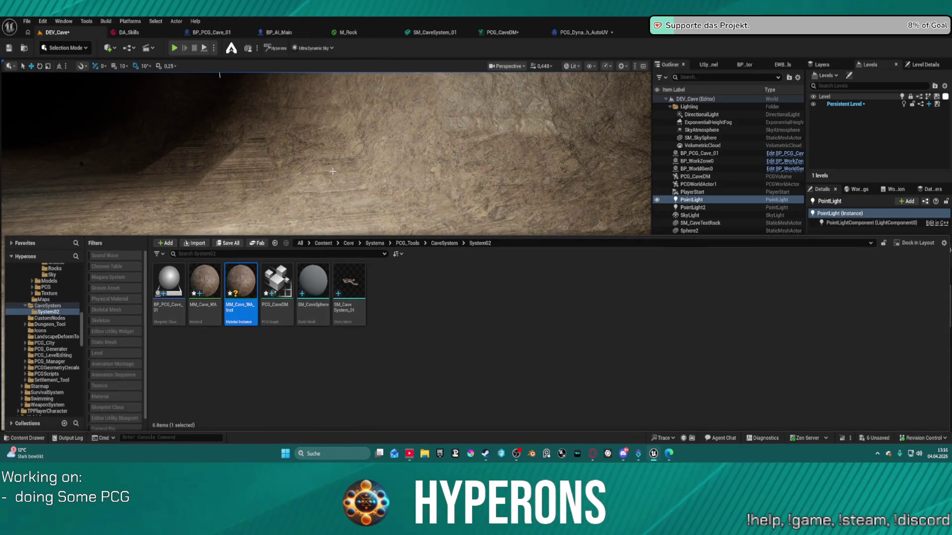
{"action": "key", "text": "ctrl+space"}
{"action": "left_click", "coordinate": [583, 32]}
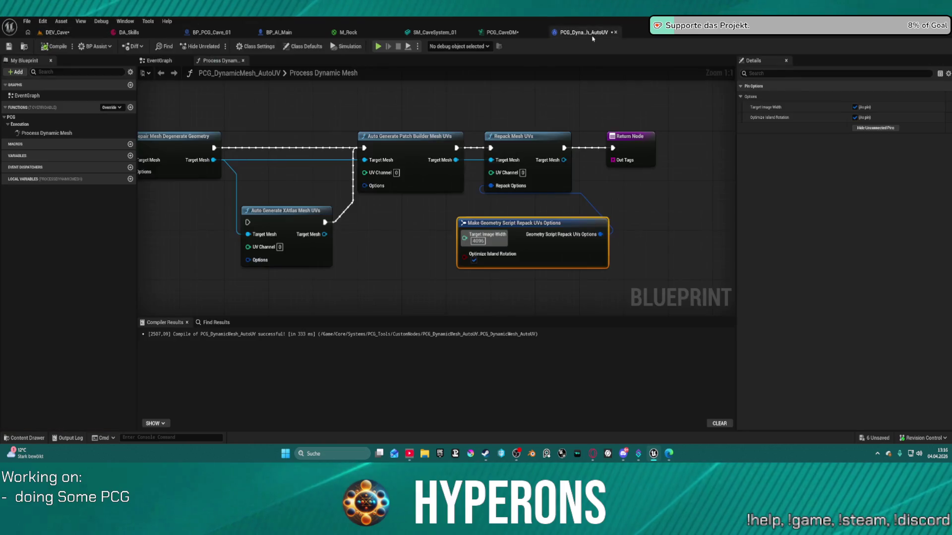
{"action": "mouse_move", "coordinate": [248, 222]}
{"action": "left_mouse_down"}
{"action": "mouse_move", "coordinate": [229, 163]}
{"action": "mouse_move", "coordinate": [215, 148]}
{"action": "left_mouse_up"}
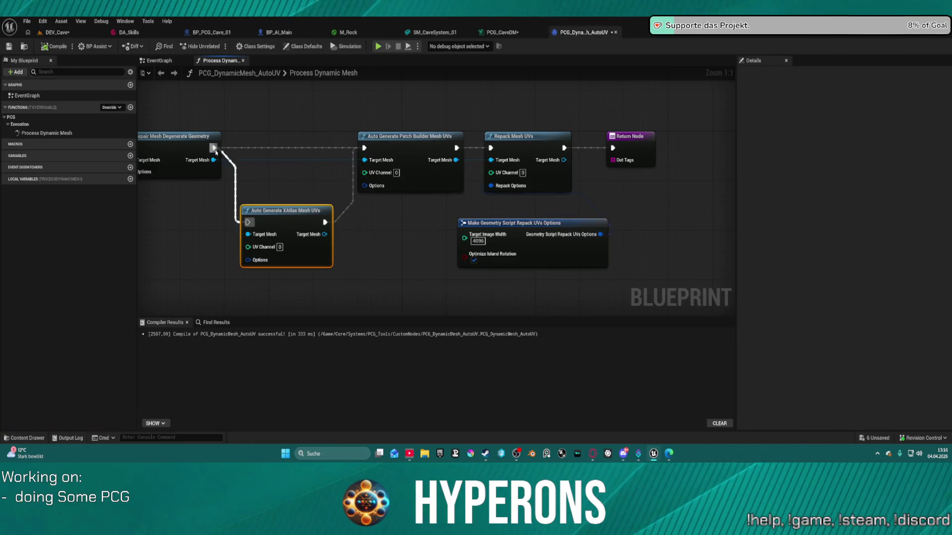
Chain Repair Mesh → XAtlas → Repack Mesh UVs without Patch Builder, align it, and drag from Options.
{"action": "mouse_move", "coordinate": [325, 234]}
{"action": "left_mouse_down"}
{"action": "mouse_move", "coordinate": [397, 243]}
{"action": "mouse_move", "coordinate": [461, 166]}
{"action": "mouse_move", "coordinate": [480, 164]}
{"action": "left_mouse_up"}
{"action": "left_click", "coordinate": [411, 154]}
{"action": "key", "text": "Delete"}
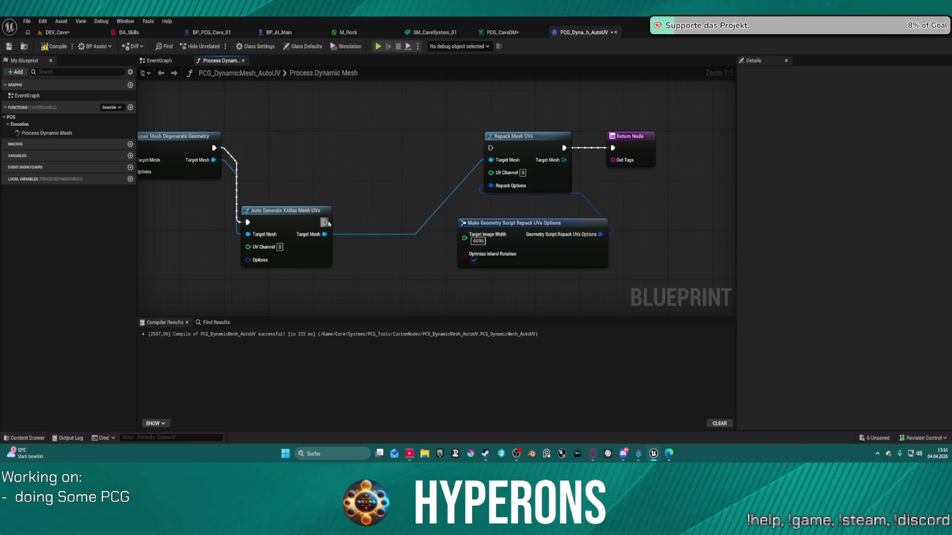
{"action": "left_click_drag", "start_coordinate": [324, 222], "coordinate": [491, 148]}
{"action": "key", "text": "f"}
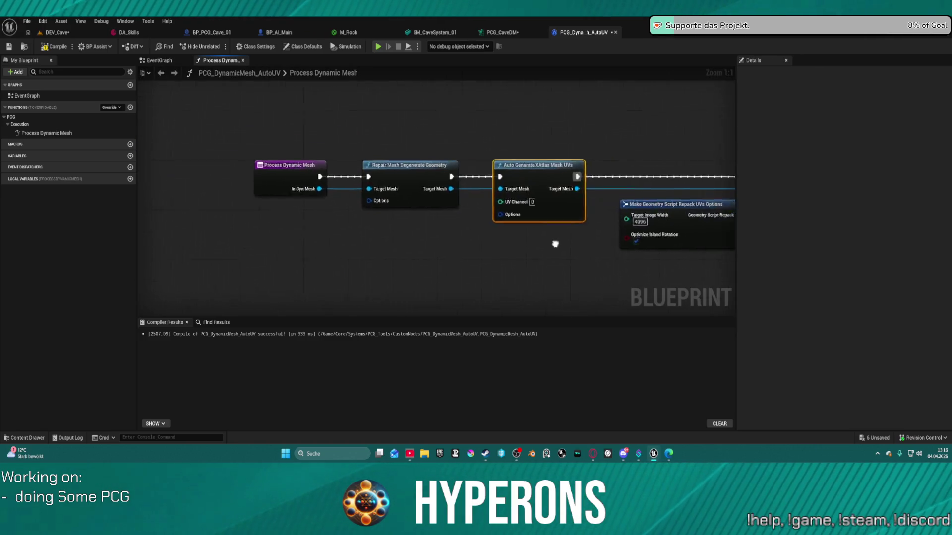
{"action": "left_click_drag", "start_coordinate": [437, 204], "coordinate": [391, 262]}
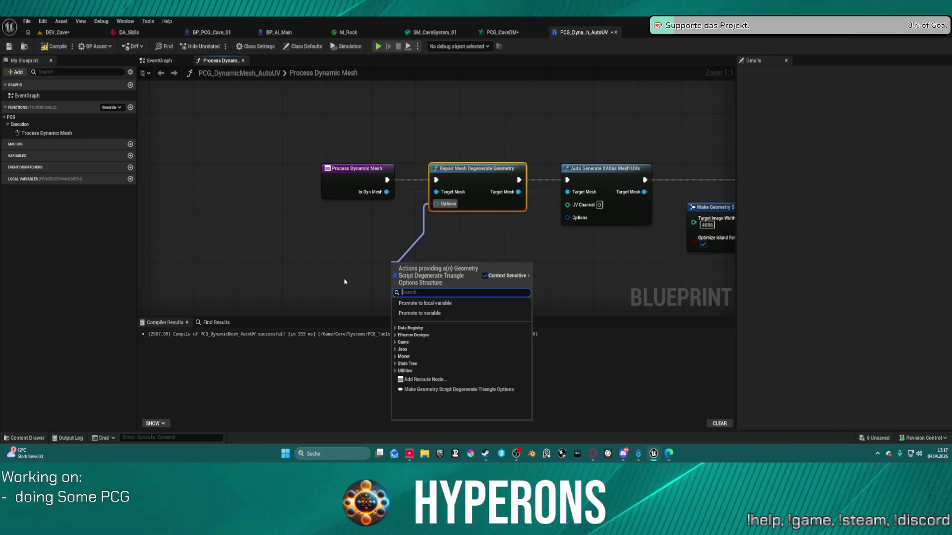
Add a Make Degenerate Triangle Options node under the chain, keeping Repair or Delete mode.
{"action": "type", "text": "make"}
{"action": "key", "text": "Return"}
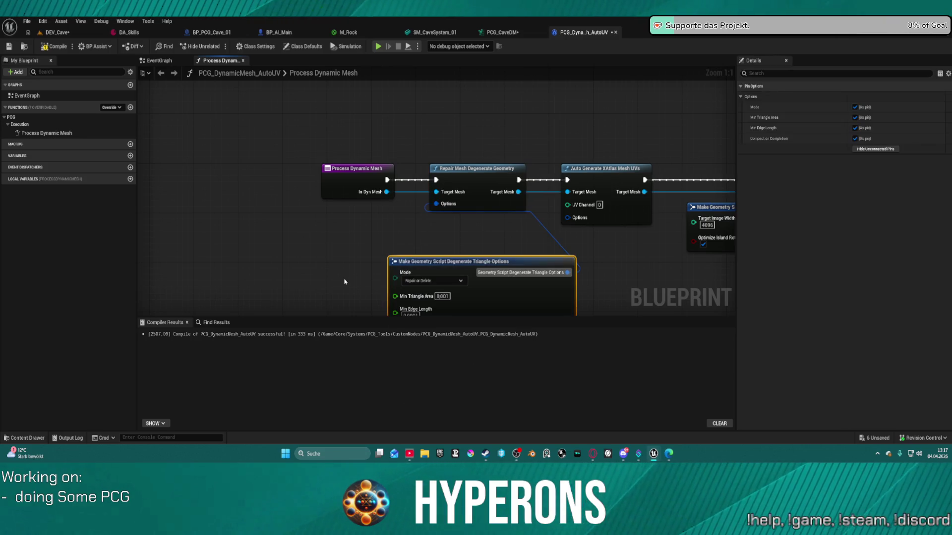
{"action": "left_click_drag", "start_coordinate": [466, 261], "coordinate": [397, 230]}
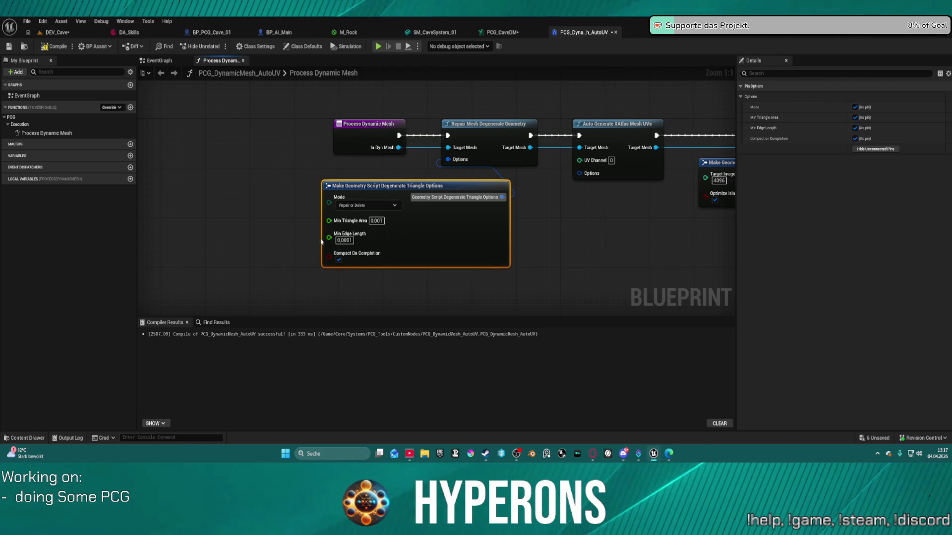
{"action": "left_click", "coordinate": [374, 206]}
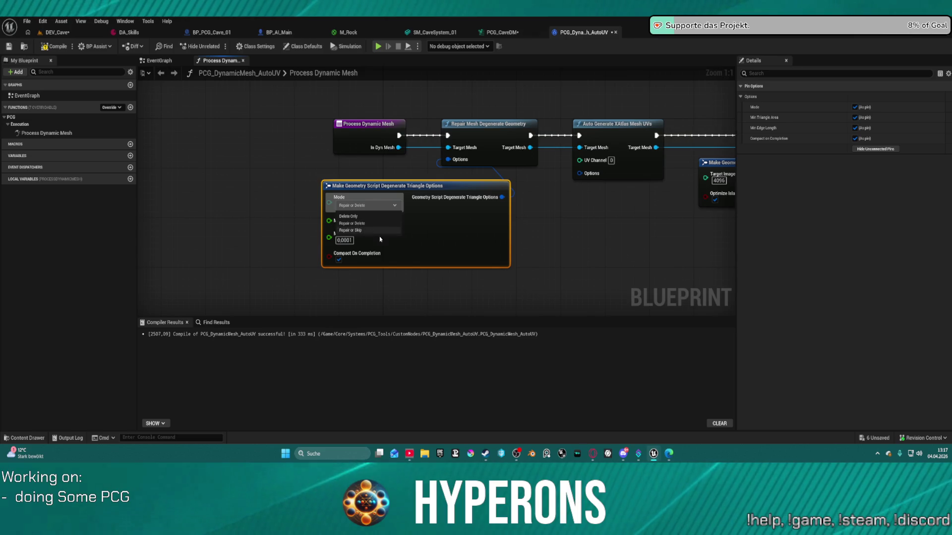
{"action": "left_click", "coordinate": [461, 228]}
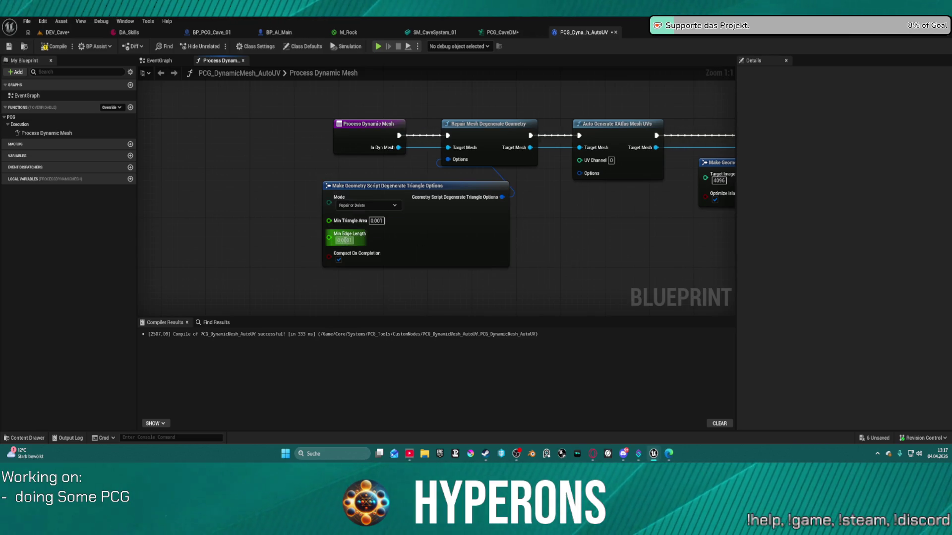
Set Min Triangle Area to 0.01, then recompile the blueprint and save all assets.
{"action": "left_click", "coordinate": [348, 240]}
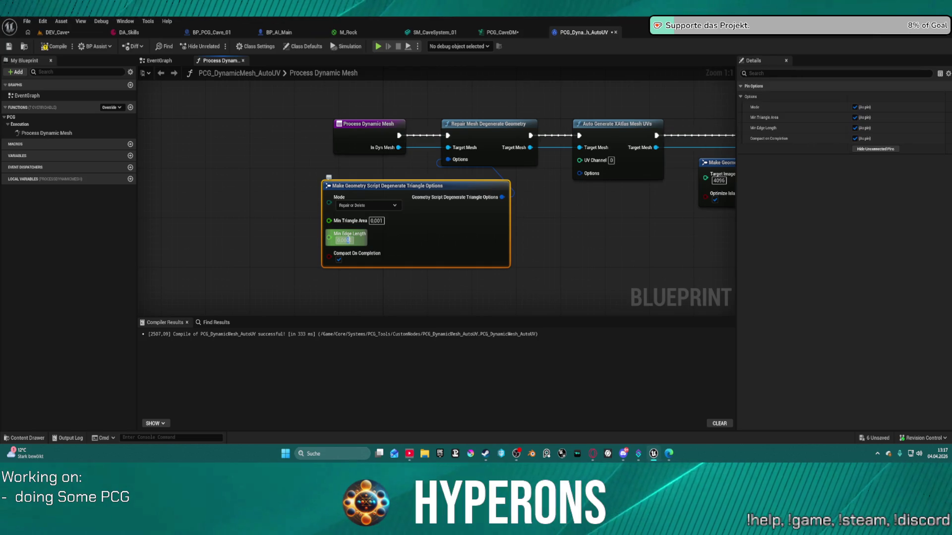
{"action": "type", "text": "0.01"}
{"action": "key", "text": "Return"}
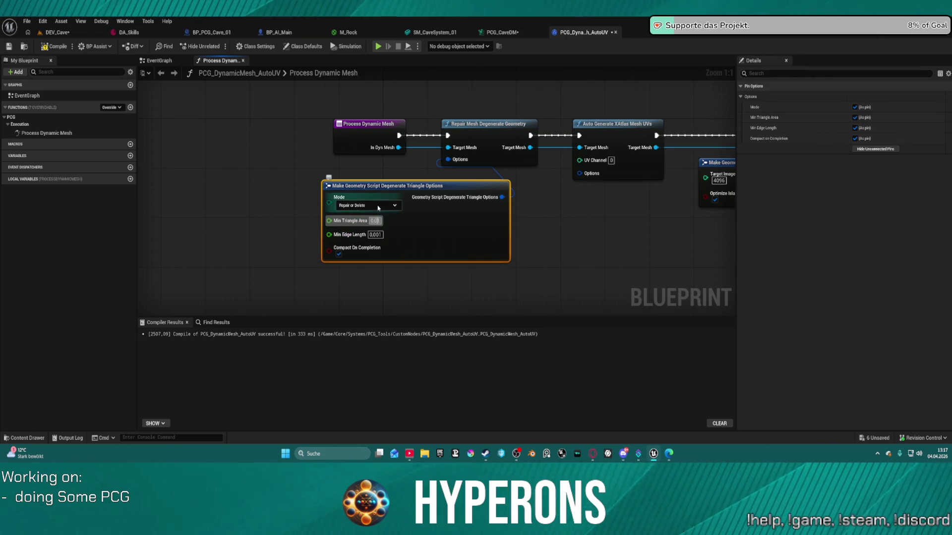
{"action": "left_click", "coordinate": [50, 47]}
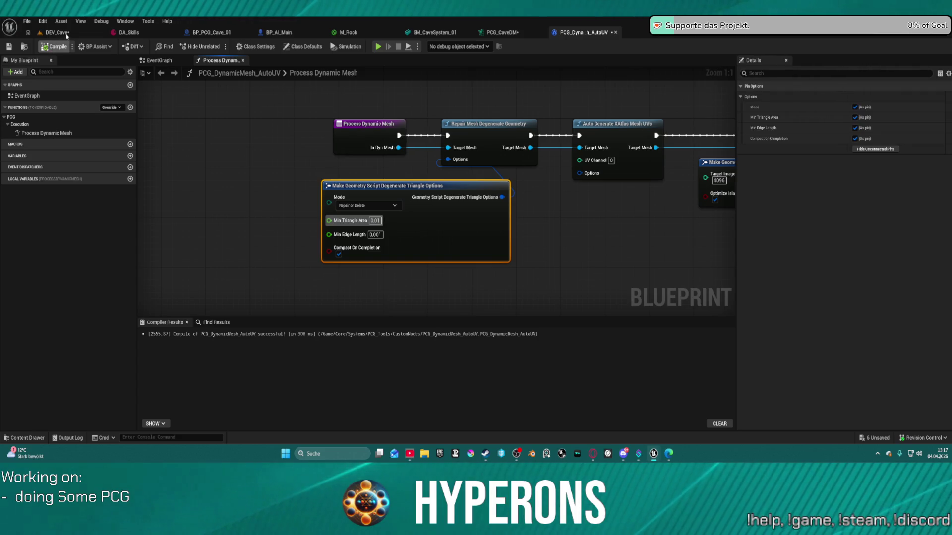
{"action": "key", "text": "ctrl+s"}
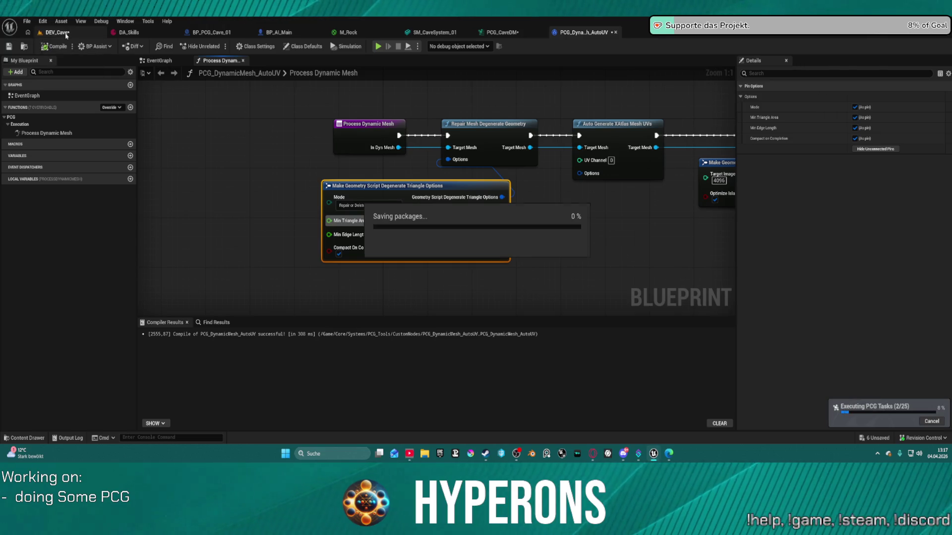
Fly the camera through the DEV_Cave tunnel walls, then start Play in Editor with Alt+P.
{"action": "left_click", "coordinate": [66, 33]}
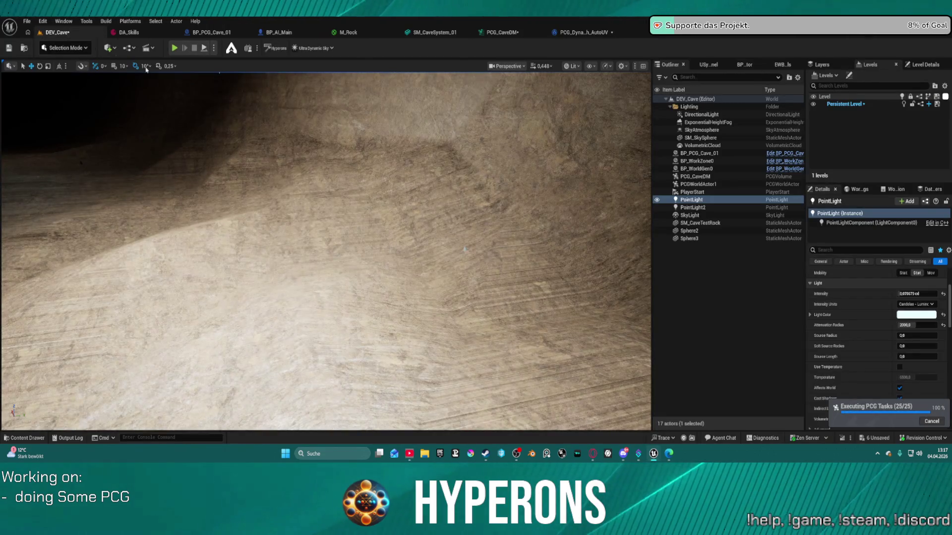
{"action": "key", "text": "f"}
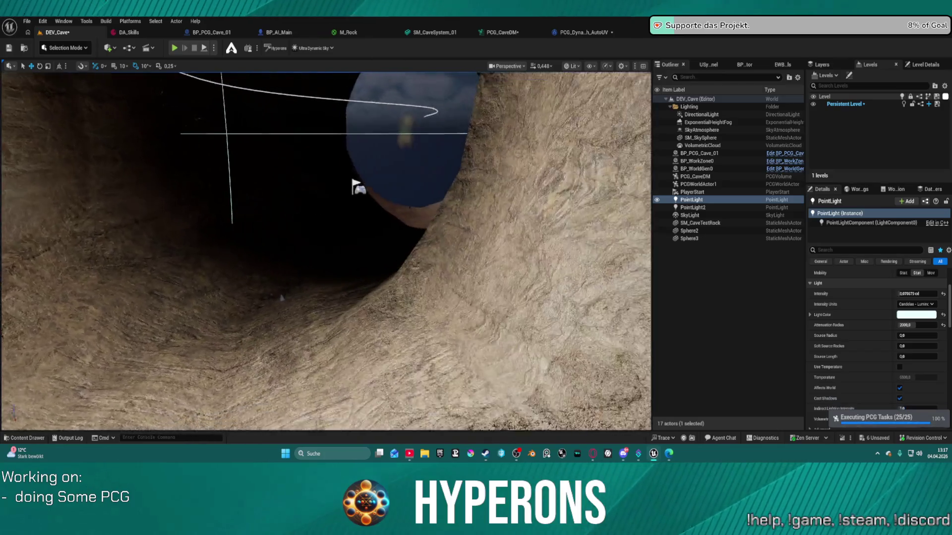
{"action": "key", "text": "w"}
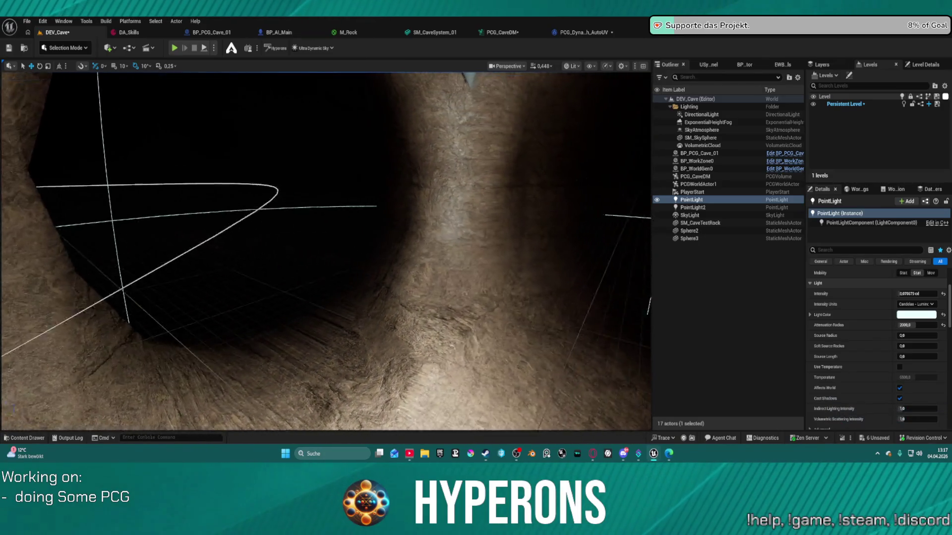
{"action": "key", "text": "s"}
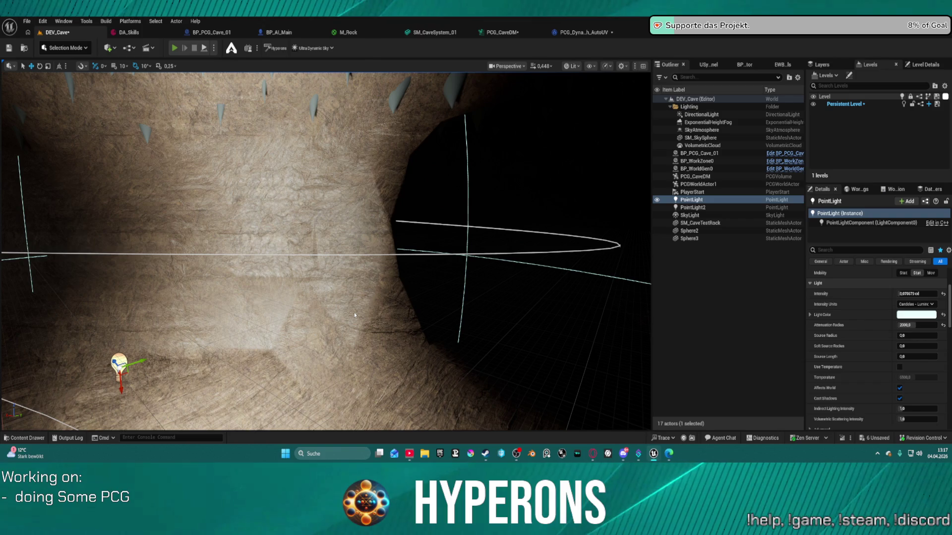
{"action": "key", "text": "alt+p"}
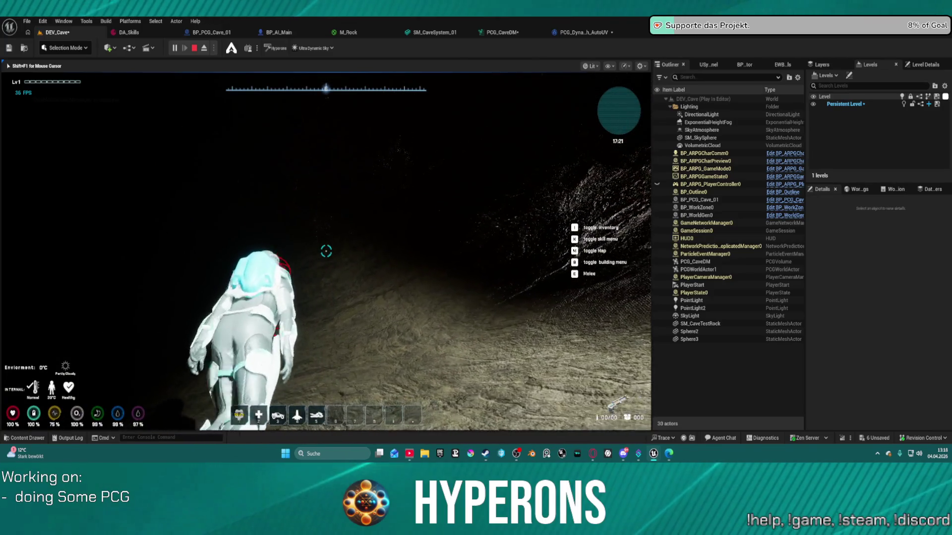
Walk the character deeper into the dark cave passage, then stop Play in Editor.
{"action": "key", "text": "w"}
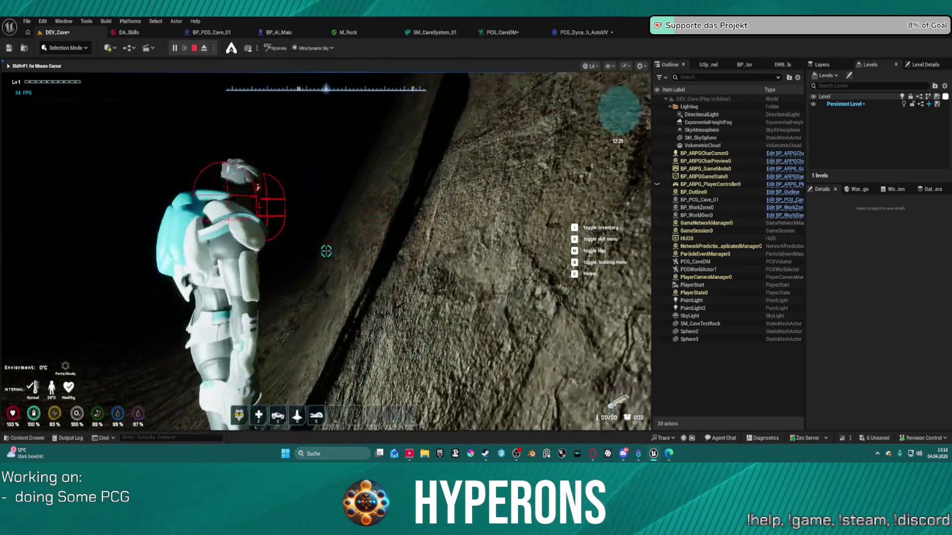
{"action": "key", "text": "w"}
{"action": "key", "text": "w"}
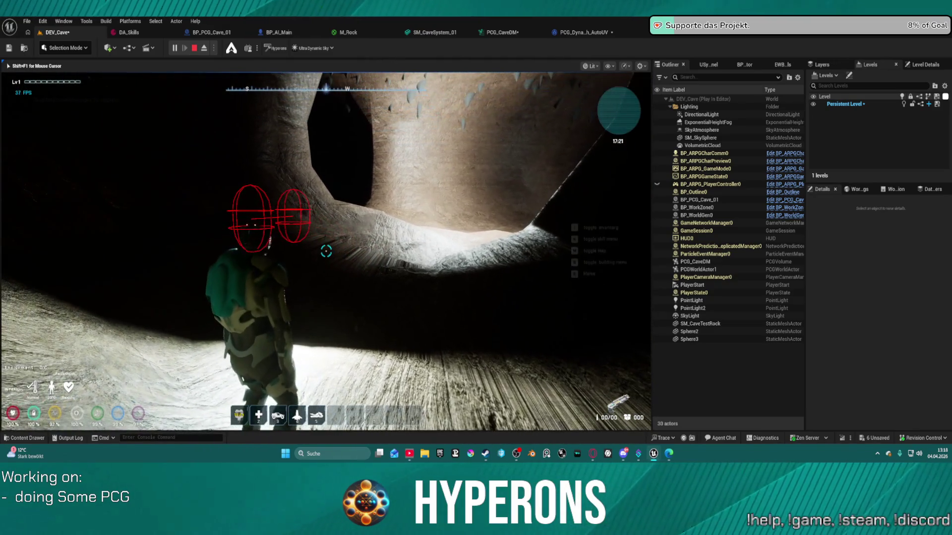
{"action": "key", "text": "Escape"}
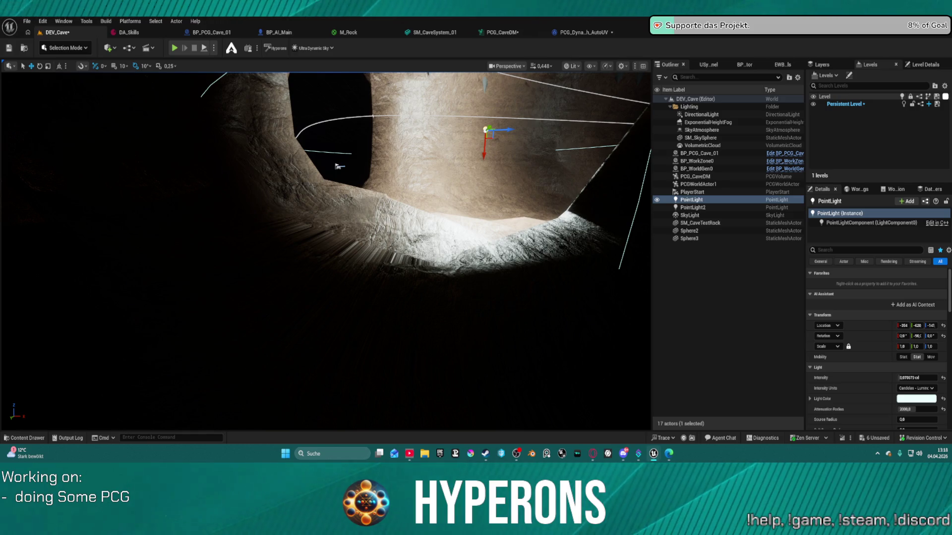
Open the PCG_CaveDM graph and select the Static Mesh To Dynamic Mesh Element node.
{"action": "left_click", "coordinate": [463, 34]}
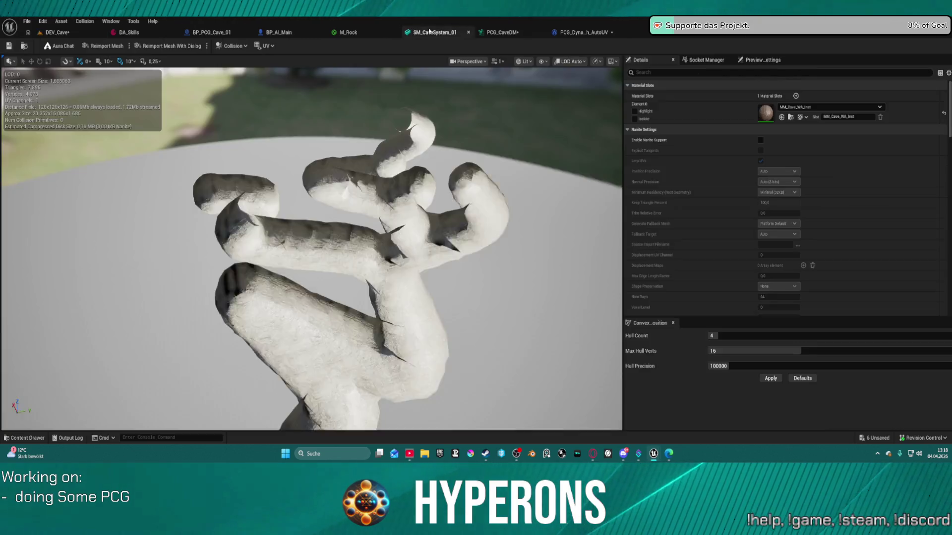
{"action": "left_click", "coordinate": [495, 33]}
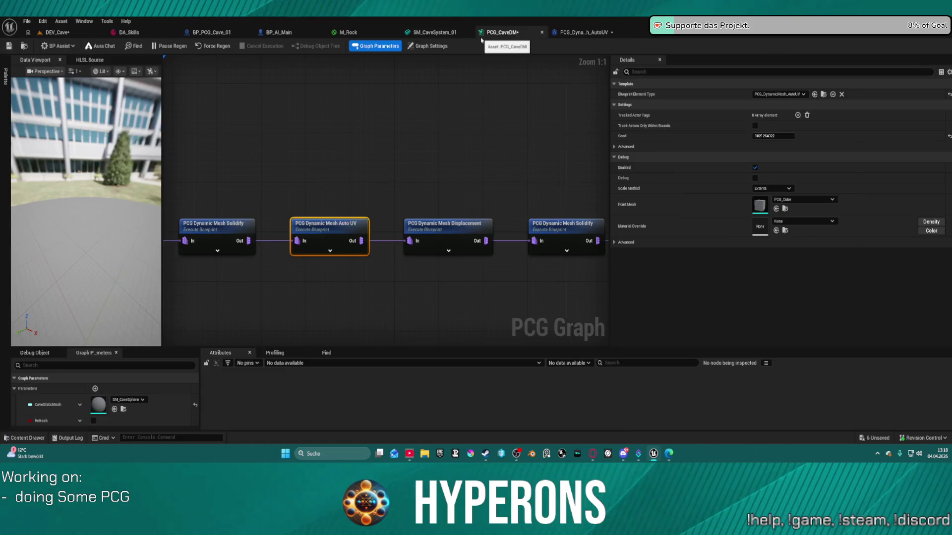
{"action": "scroll", "coordinate": [428, 154], "scroll_direction": "down", "scroll_amount": 5}
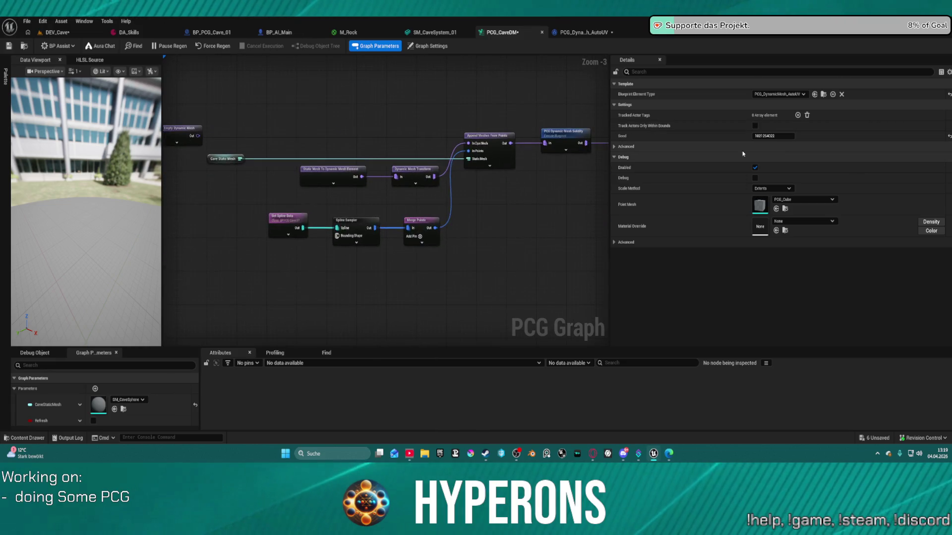
{"action": "scroll", "coordinate": [347, 198], "scroll_direction": "up", "scroll_amount": 1}
{"action": "left_click", "coordinate": [394, 174]}
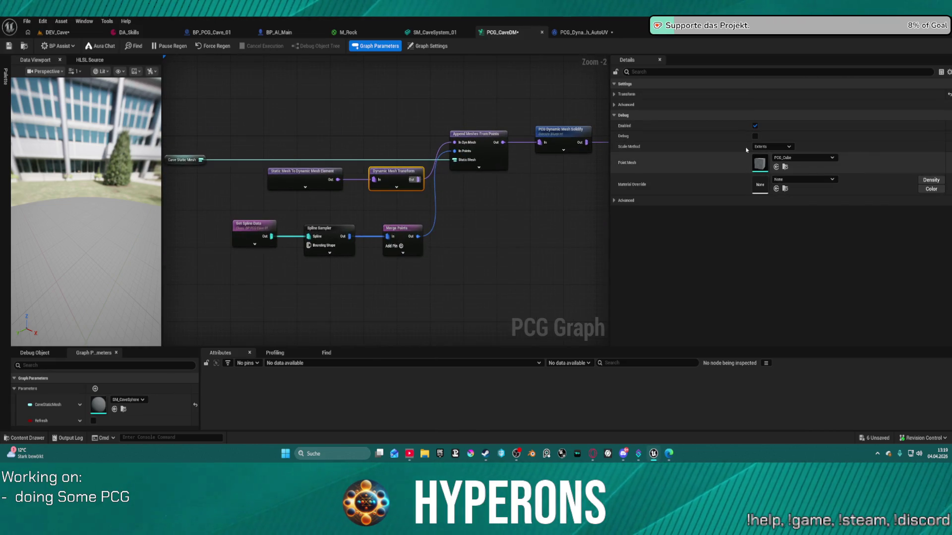
{"action": "left_click", "coordinate": [303, 178]}
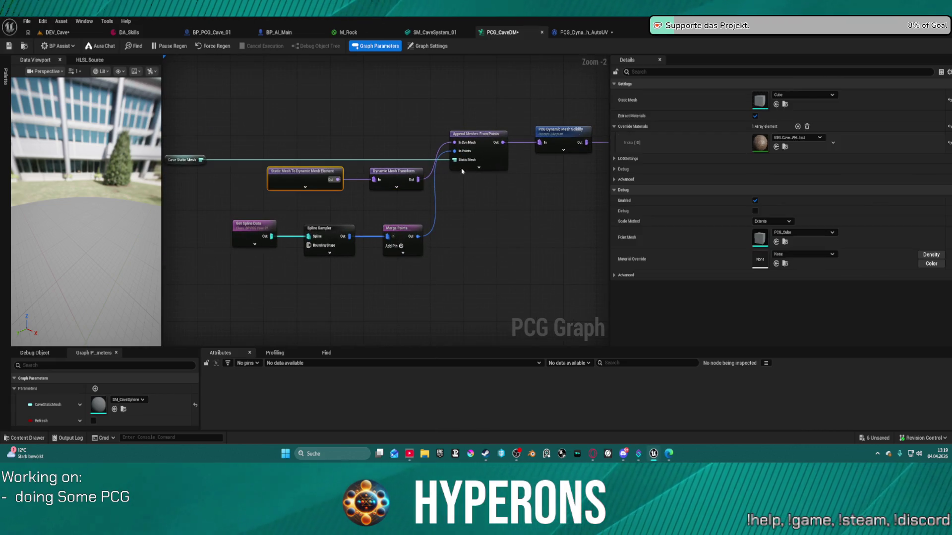
Set its override material to MI_Rock_Forest_Cave, save the graph, and return to DEV_Cave.
{"action": "left_click", "coordinate": [775, 148]}
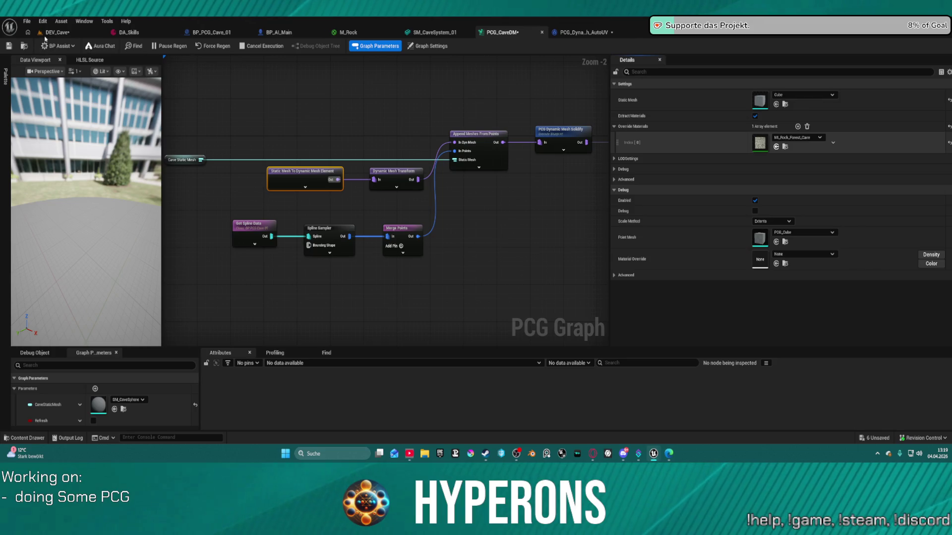
{"action": "left_click", "coordinate": [10, 46]}
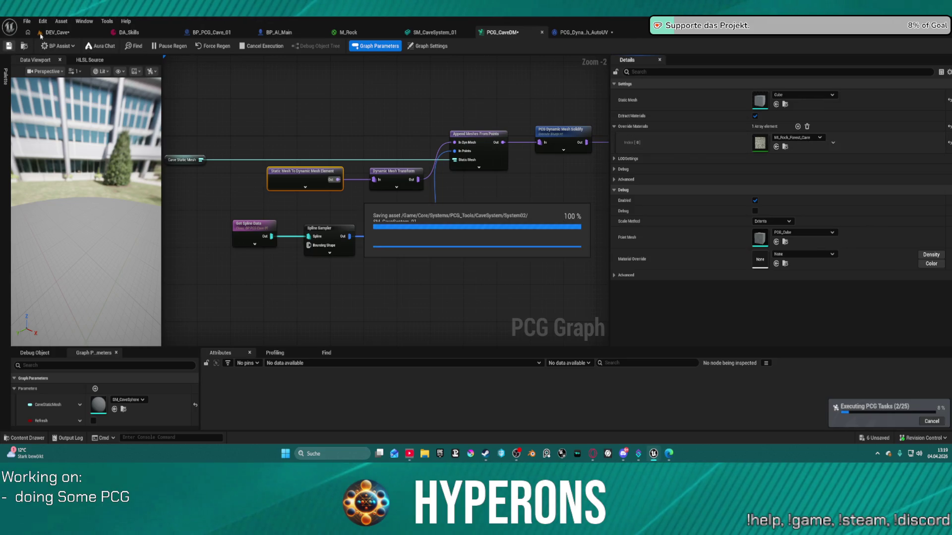
{"action": "left_click", "coordinate": [57, 32]}
{"action": "scroll", "coordinate": [326, 251], "scroll_direction": "up", "scroll_amount": 5}
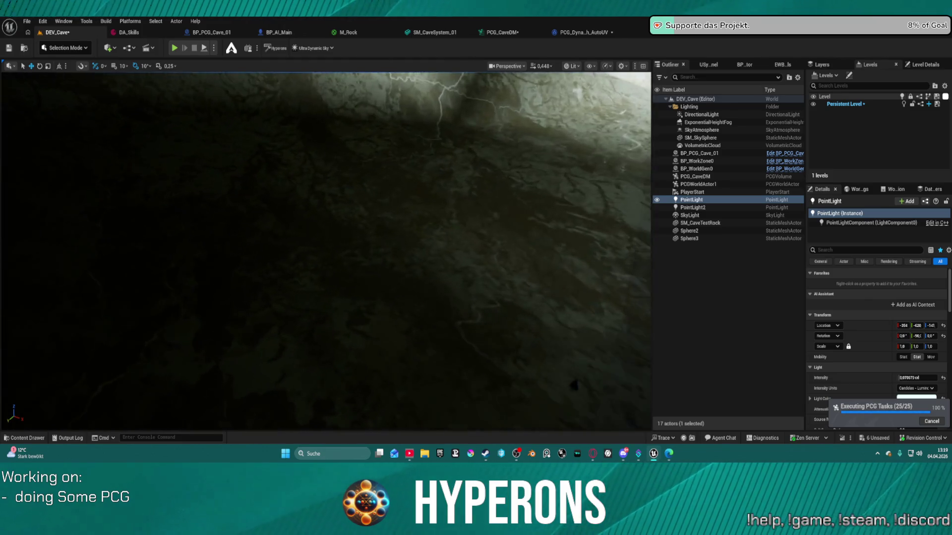
Look over the pale rock walls and dark tunnel, then open the Content Drawer's Rocks folder.
{"action": "mouse_move", "coordinate": [326, 251]}
{"action": "left_mouse_down"}
{"action": "mouse_move", "coordinate": [376, 250]}
{"action": "mouse_move", "coordinate": [416, 223]}
{"action": "left_mouse_up"}
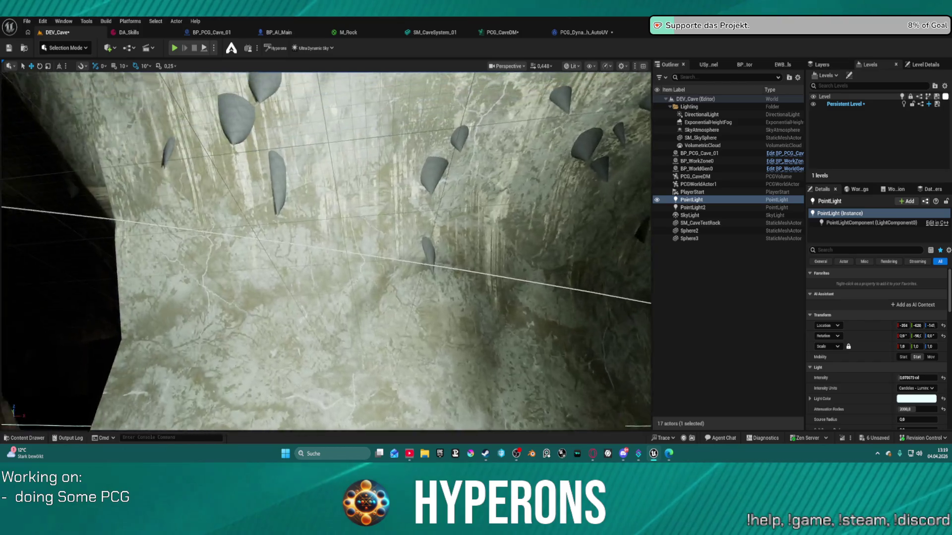
{"action": "mouse_move", "coordinate": [386, 389]}
{"action": "left_mouse_down"}
{"action": "mouse_move", "coordinate": [411, 362]}
{"action": "mouse_move", "coordinate": [386, 389]}
{"action": "left_mouse_up"}
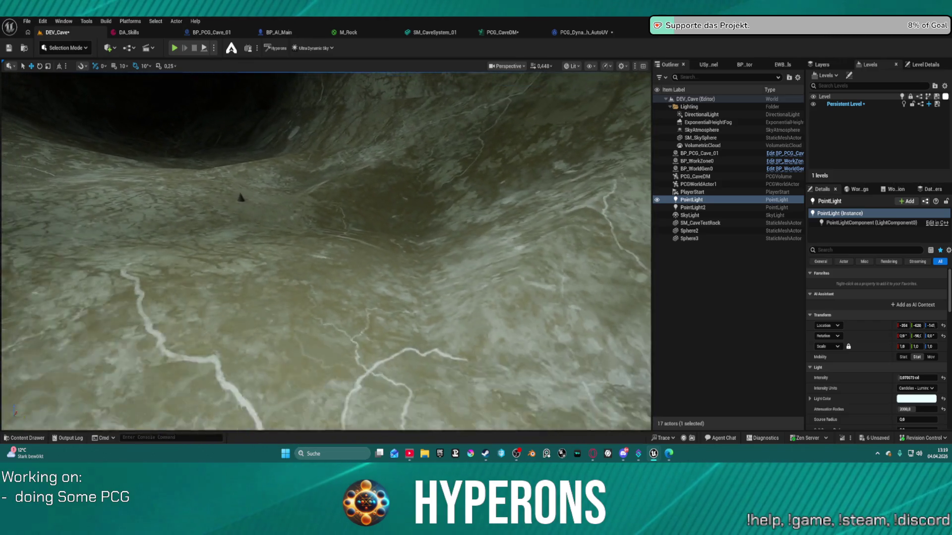
{"action": "key", "text": "w"}
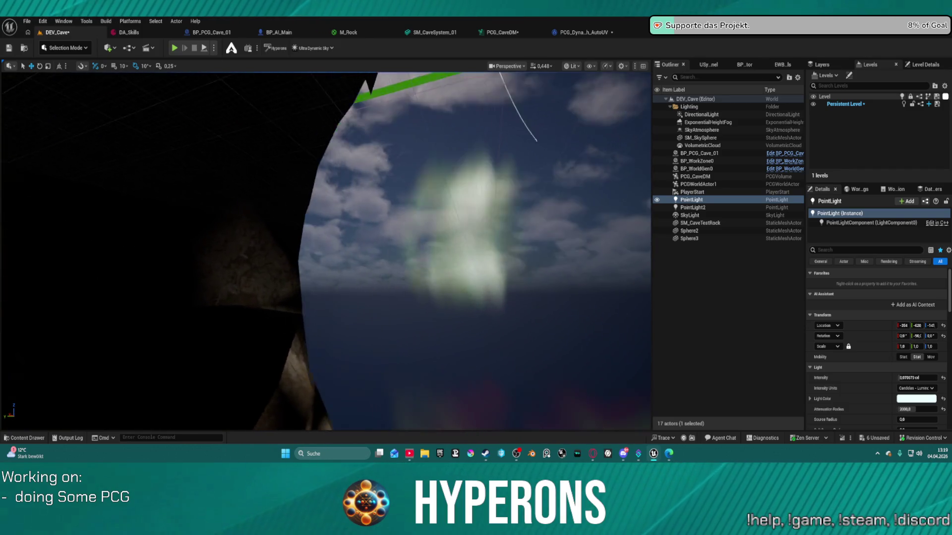
{"action": "scroll", "coordinate": [325, 251], "scroll_direction": "up", "scroll_amount": 10}
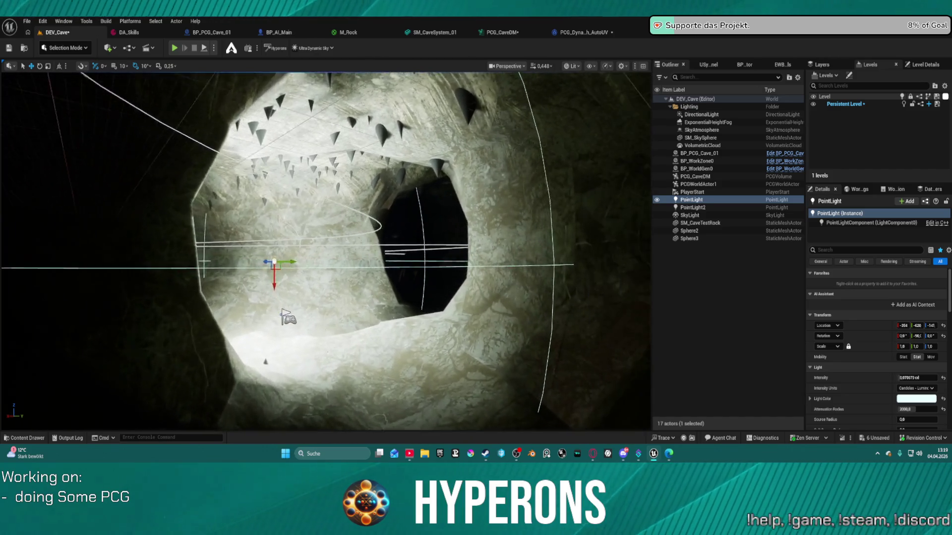
{"action": "scroll", "coordinate": [325, 252], "scroll_direction": "up", "scroll_amount": 10}
{"action": "mouse_move", "coordinate": [346, 119]}
{"action": "left_mouse_down"}
{"action": "mouse_move", "coordinate": [318, 149]}
{"action": "mouse_move", "coordinate": [345, 119]}
{"action": "left_mouse_up"}
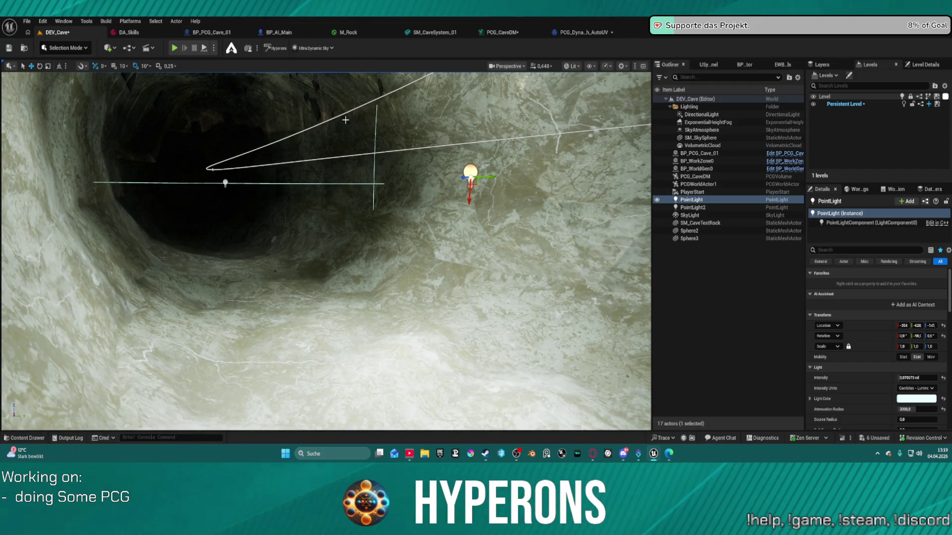
{"action": "key", "text": "ctrl+space"}
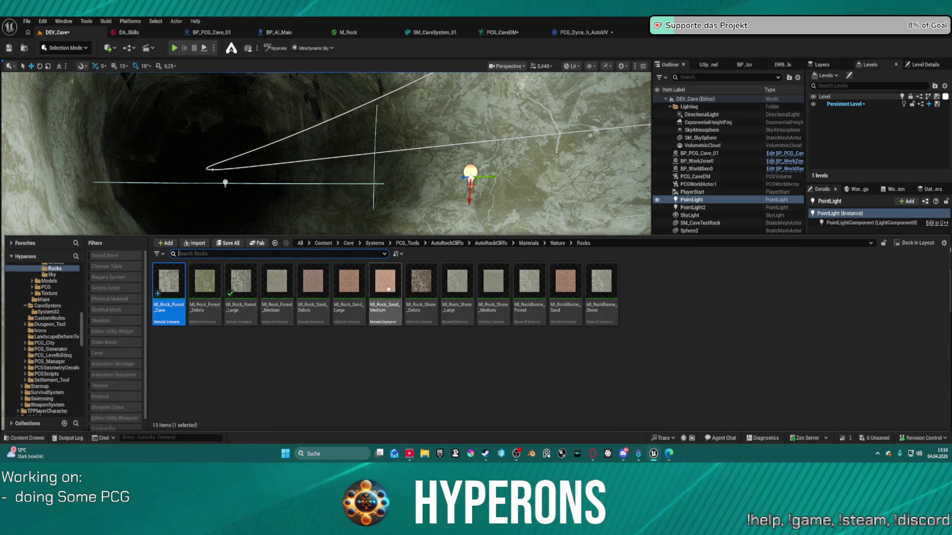
Assign MI_Rock_Shore_Debris to SM_CaveSystem_01's Element 0 slot and return to DEV_Cave.
{"action": "left_click", "coordinate": [414, 280]}
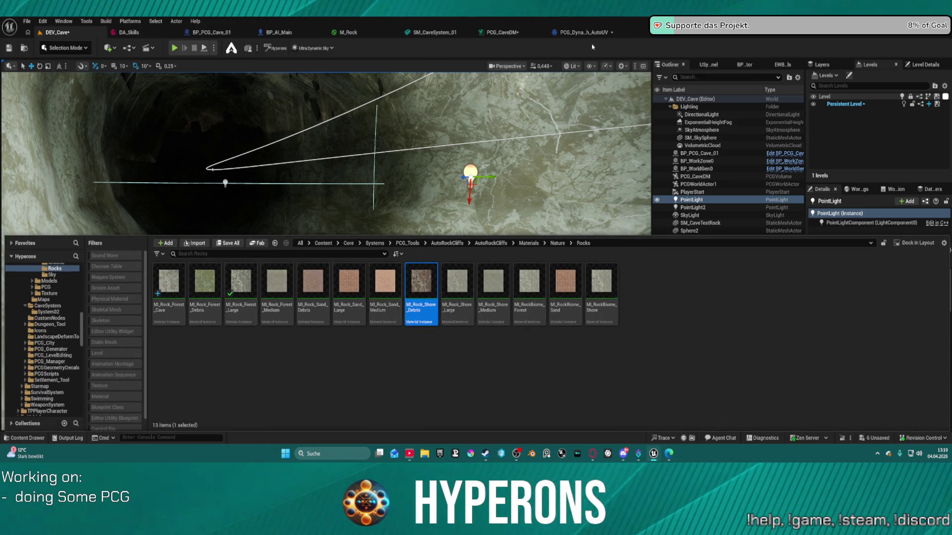
{"action": "key", "text": "ctrl+space"}
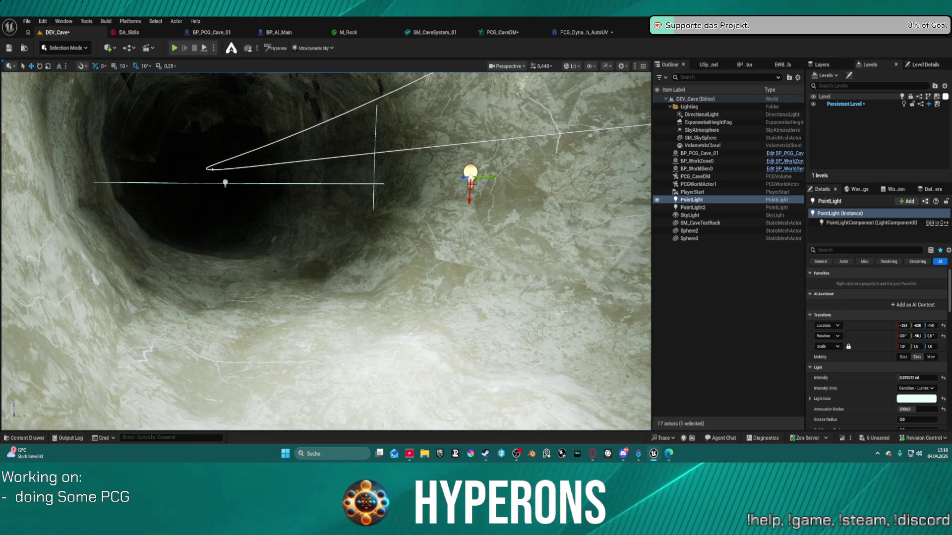
{"action": "left_click", "coordinate": [430, 32]}
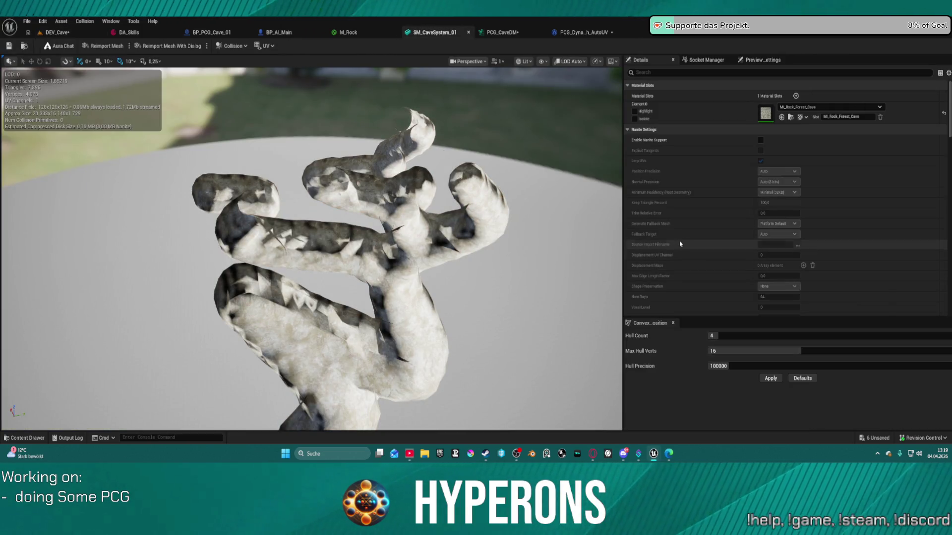
{"action": "left_click", "coordinate": [781, 118]}
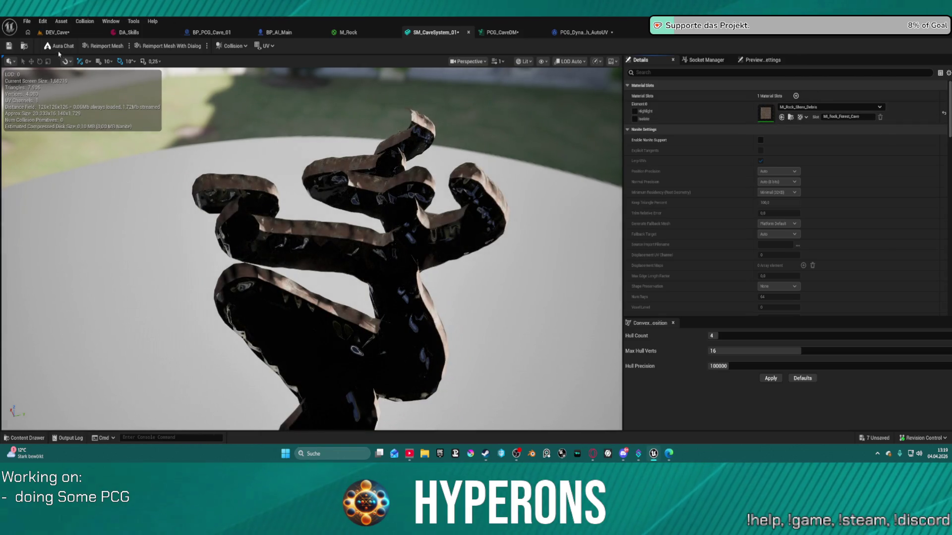
{"action": "left_click", "coordinate": [57, 33]}
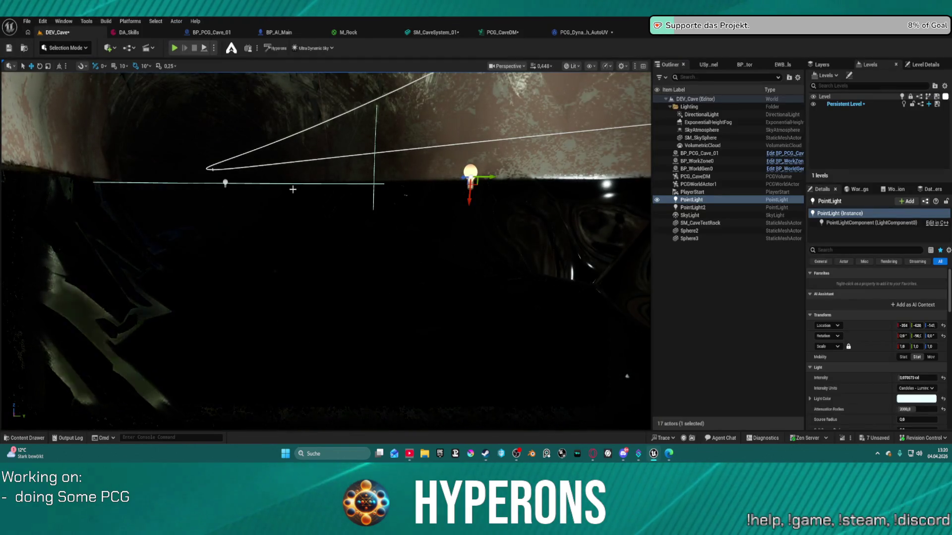
Fly through the cave tunnel inspecting the walls, then undo the cave mesh material change.
{"action": "key", "text": "w"}
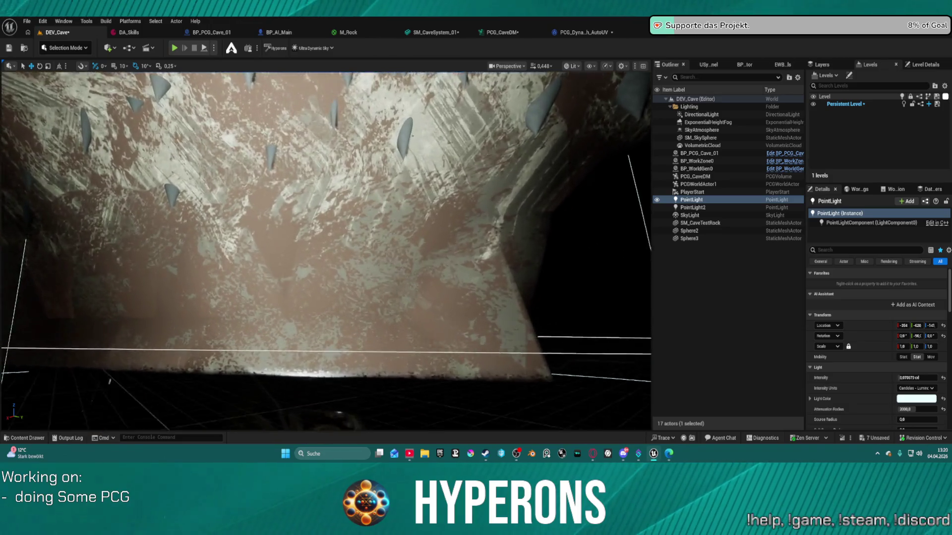
{"action": "key", "text": "w"}
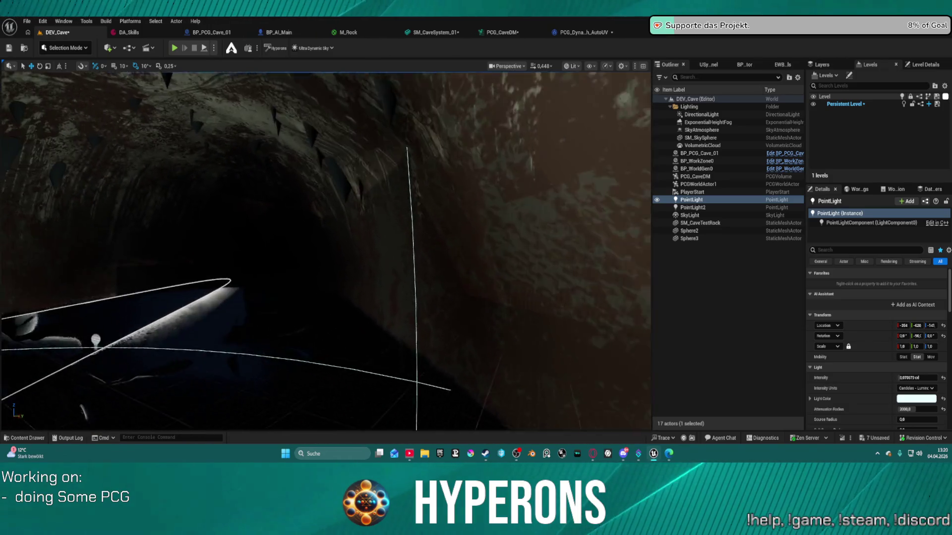
{"action": "key", "text": "w"}
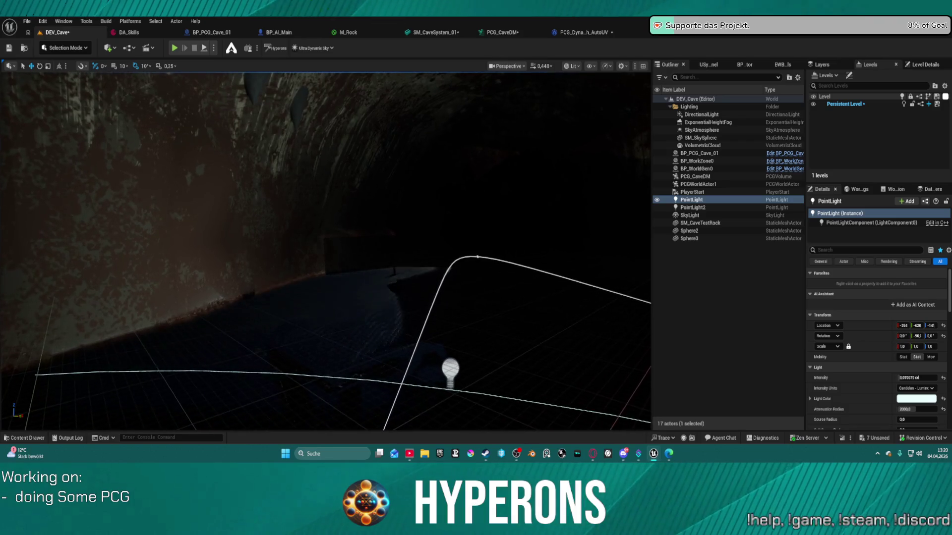
{"action": "key", "text": "w"}
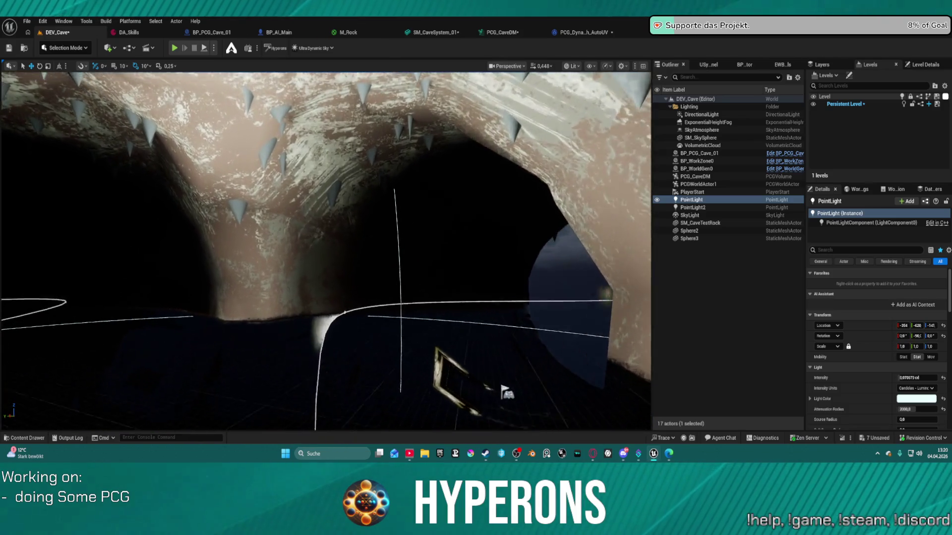
{"action": "key", "text": "w"}
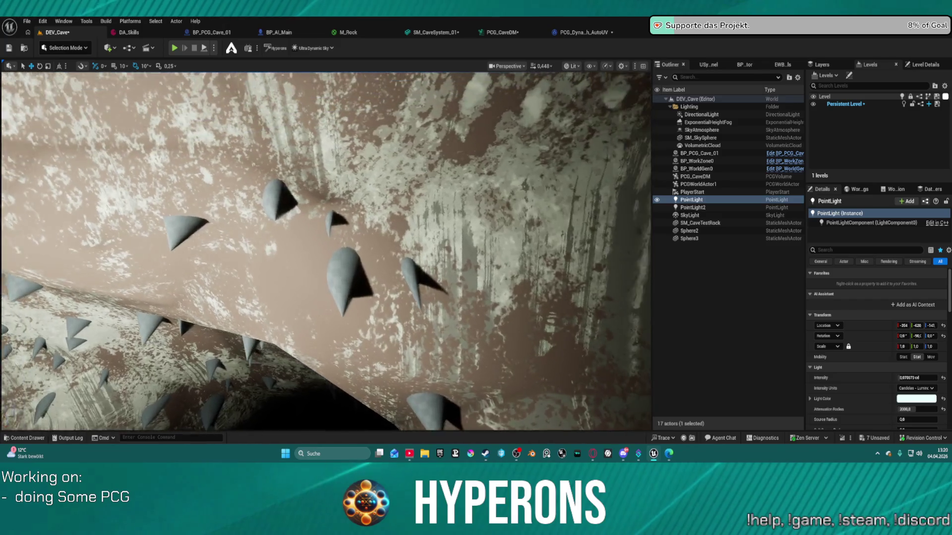
{"action": "key", "text": "w"}
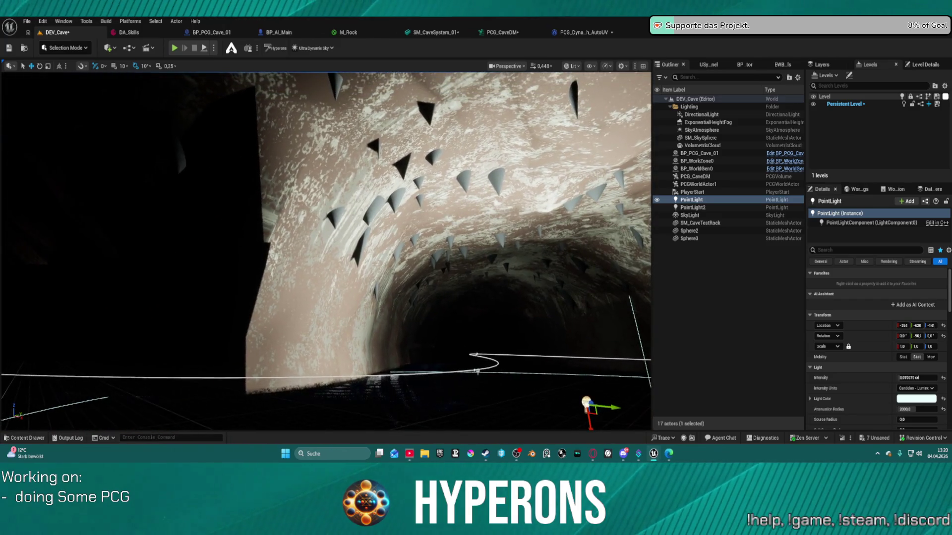
{"action": "key", "text": "w"}
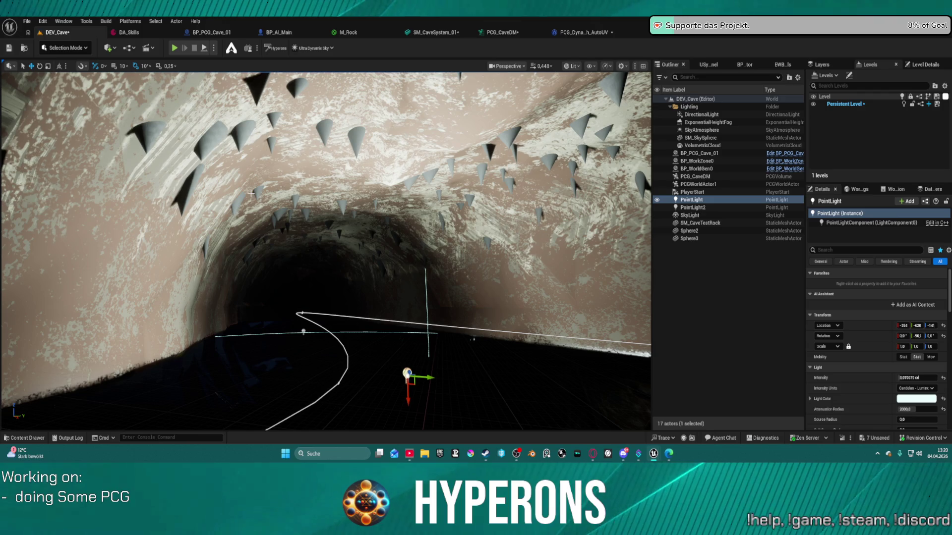
{"action": "key", "text": "ctrl+z"}
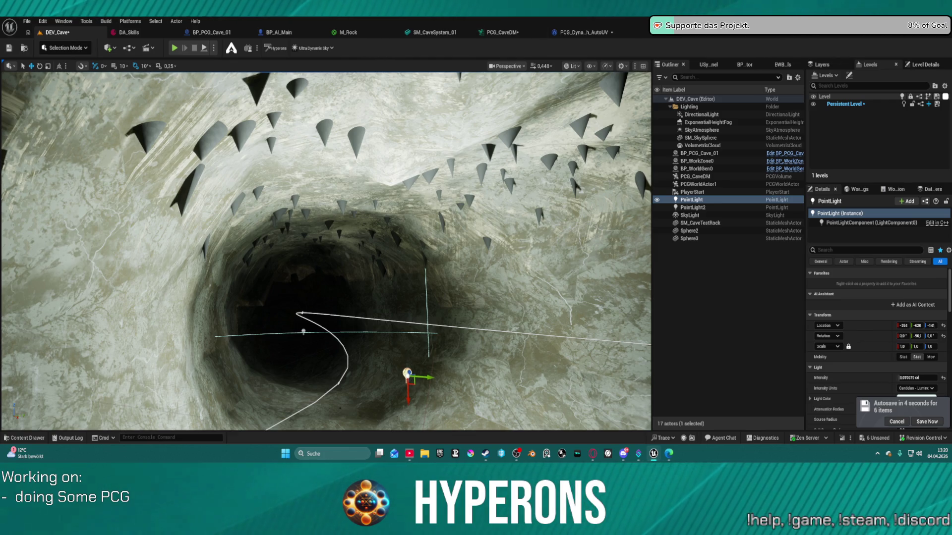
Pan the PCG_CaveDM graph to show its dynamic mesh chain, including Append Meshes and Solidify.
{"action": "left_click", "coordinate": [505, 33]}
{"action": "mouse_move", "coordinate": [479, 132]}
{"action": "left_mouse_down"}
{"action": "mouse_move", "coordinate": [229, 126]}
{"action": "mouse_move", "coordinate": [244, 126]}
{"action": "mouse_move", "coordinate": [149, 139]}
{"action": "mouse_move", "coordinate": [344, 140]}
{"action": "left_mouse_up"}
{"action": "scroll", "coordinate": [344, 140], "scroll_direction": "up", "scroll_amount": 2}
{"action": "mouse_move", "coordinate": [234, 119]}
{"action": "left_mouse_down"}
{"action": "mouse_move", "coordinate": [544, 126]}
{"action": "mouse_move", "coordinate": [254, 135]}
{"action": "mouse_move", "coordinate": [475, 137]}
{"action": "mouse_move", "coordinate": [447, 144]}
{"action": "mouse_move", "coordinate": [223, 143]}
{"action": "mouse_move", "coordinate": [166, 97]}
{"action": "left_mouse_up"}
Move Flip Normals out of the chain and wire Boolean Operation directly into Save Dynamic Mesh To Asset.
{"action": "scroll", "coordinate": [466, 142], "scroll_direction": "down", "scroll_amount": 2}
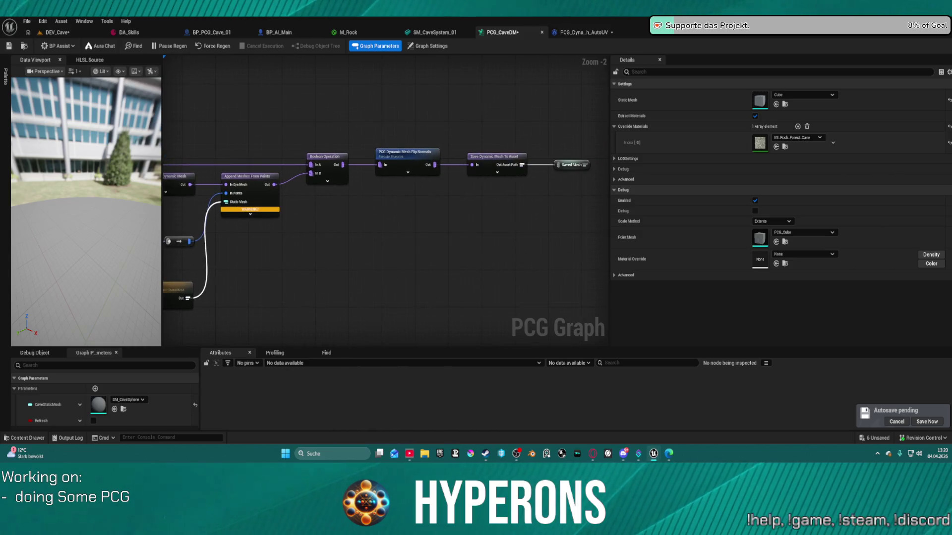
{"action": "scroll", "coordinate": [421, 154], "scroll_direction": "up", "scroll_amount": 2}
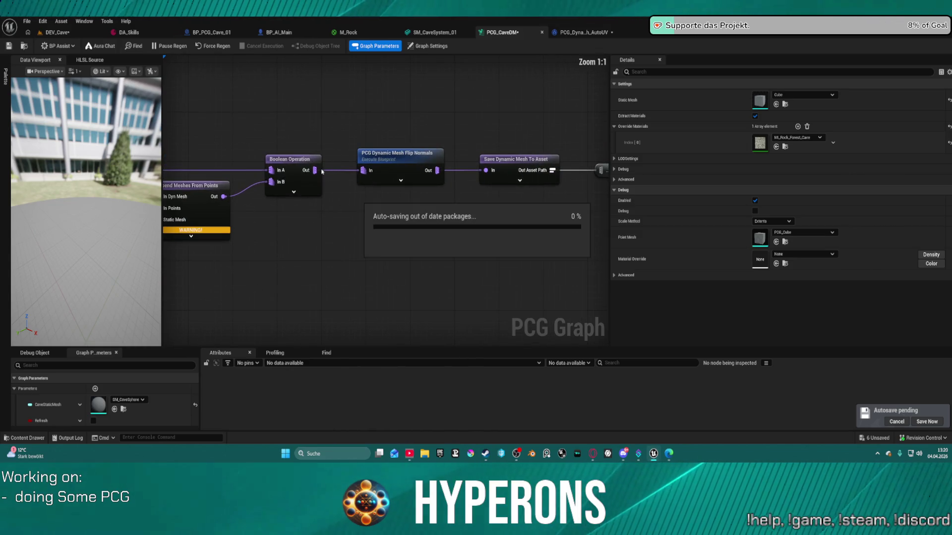
{"action": "left_click", "coordinate": [359, 168]}
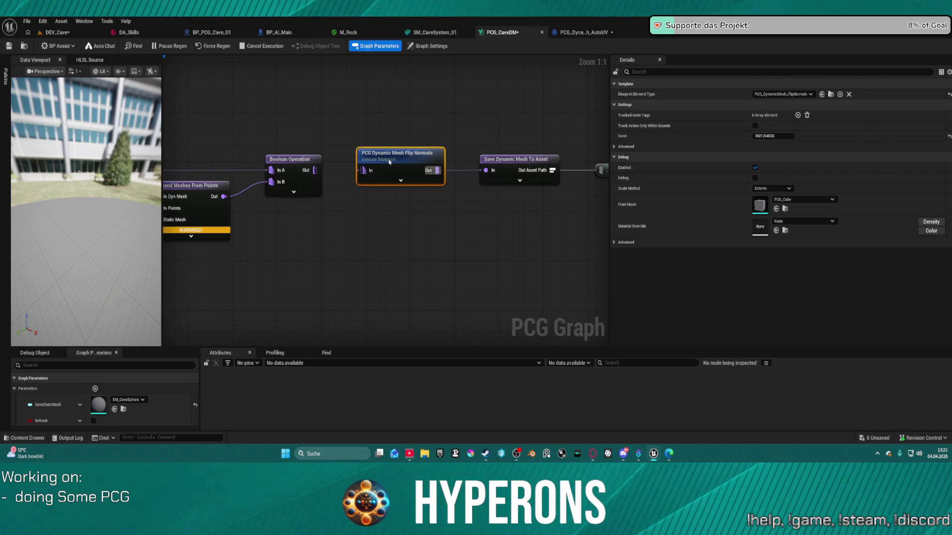
{"action": "right_click", "coordinate": [495, 168]}
{"action": "left_click_drag", "start_coordinate": [391, 153], "coordinate": [385, 112]}
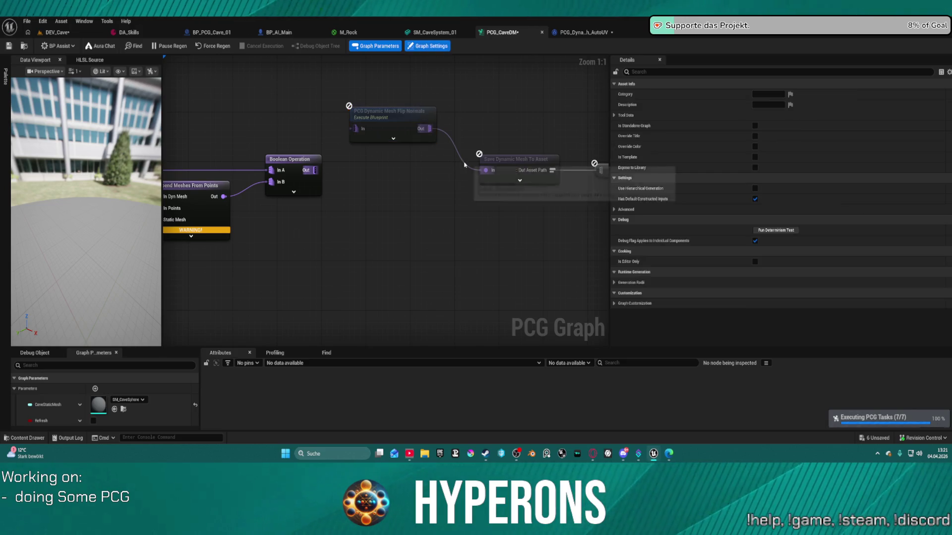
{"action": "left_click", "coordinate": [463, 164], "text": "alt"}
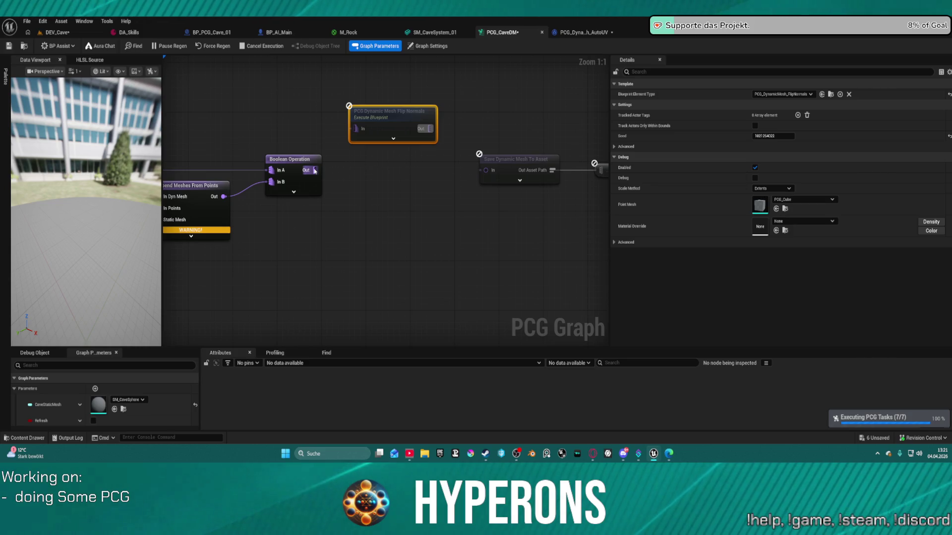
{"action": "left_click_drag", "start_coordinate": [315, 169], "coordinate": [416, 171]}
{"action": "left_click_drag", "start_coordinate": [314, 169], "coordinate": [486, 170]}
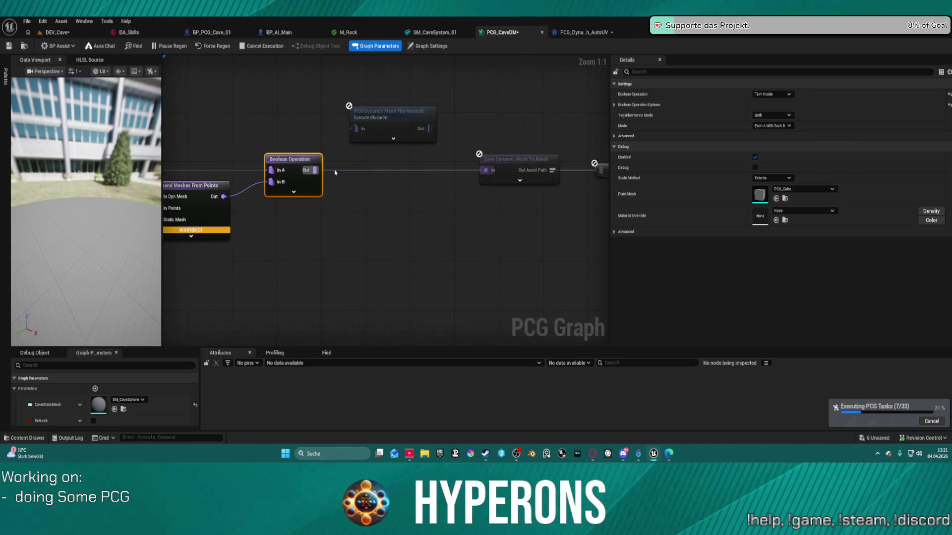
Back in DEV_Cave, fly in close and back out around the regenerated rock formation.
{"action": "left_click", "coordinate": [58, 33]}
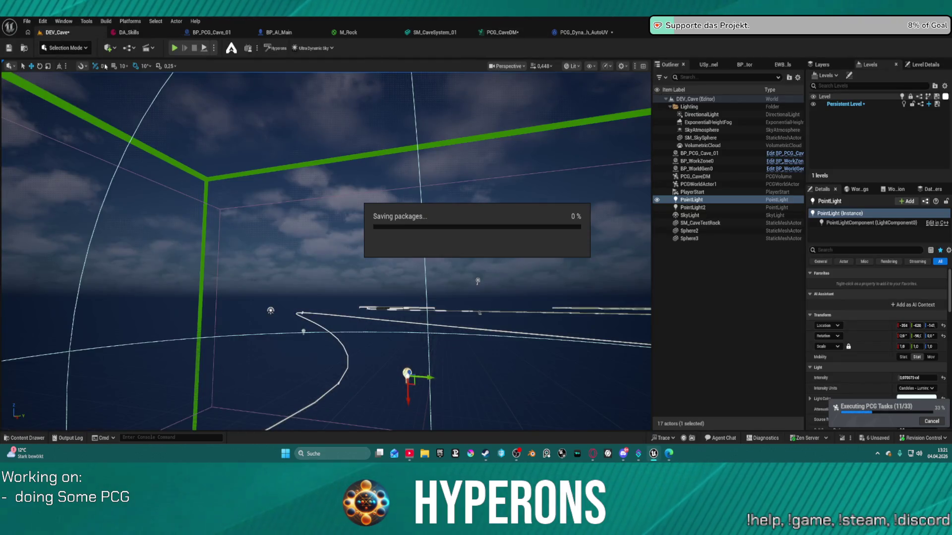
{"action": "scroll", "coordinate": [326, 251], "scroll_direction": "up", "scroll_amount": 2}
{"action": "key", "text": "w"}
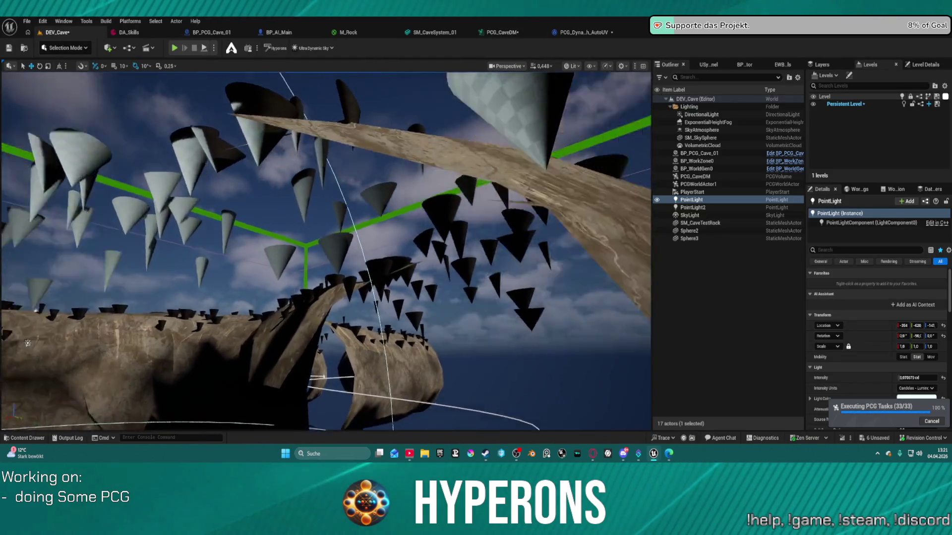
{"action": "key", "text": "s"}
{"action": "scroll", "coordinate": [326, 252], "scroll_direction": "up", "scroll_amount": 1}
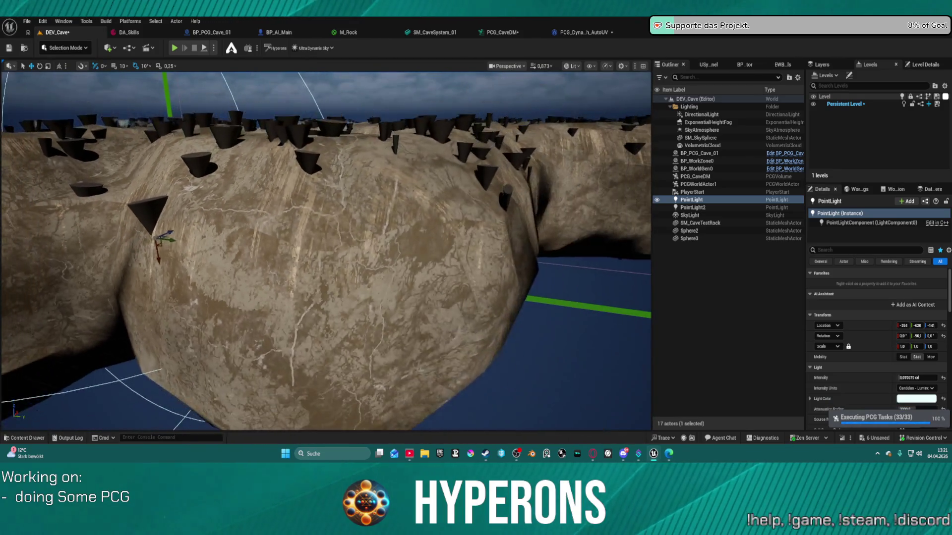
{"action": "key", "text": "w"}
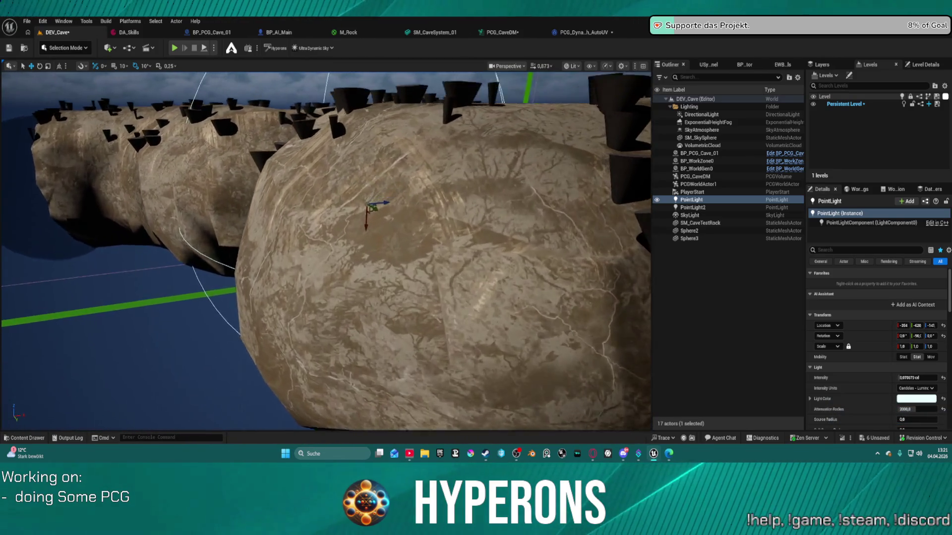
{"action": "key", "text": "s"}
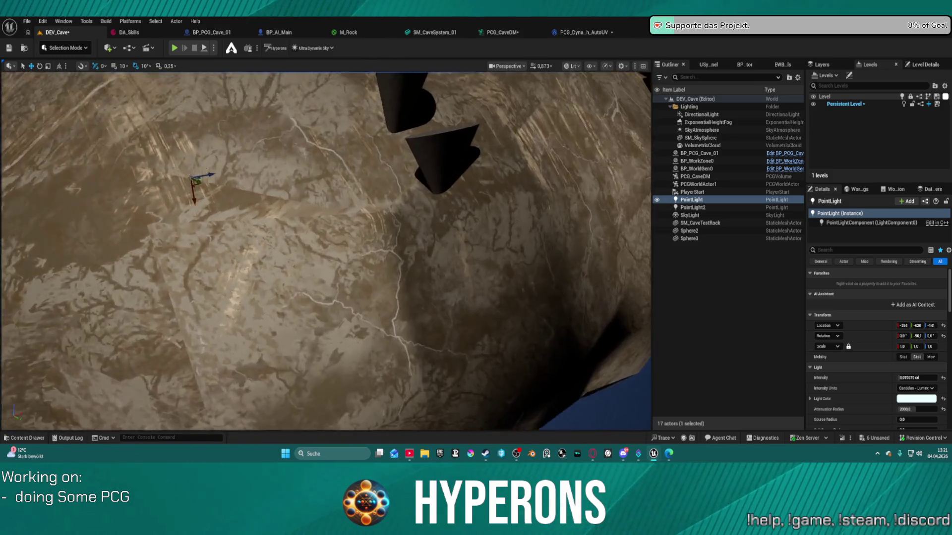
From Models > Nature > Rocks in the Content Drawer, place an SM_Cave_Drip_Pillar4 rock in the level.
{"action": "key", "text": "ctrl+space"}
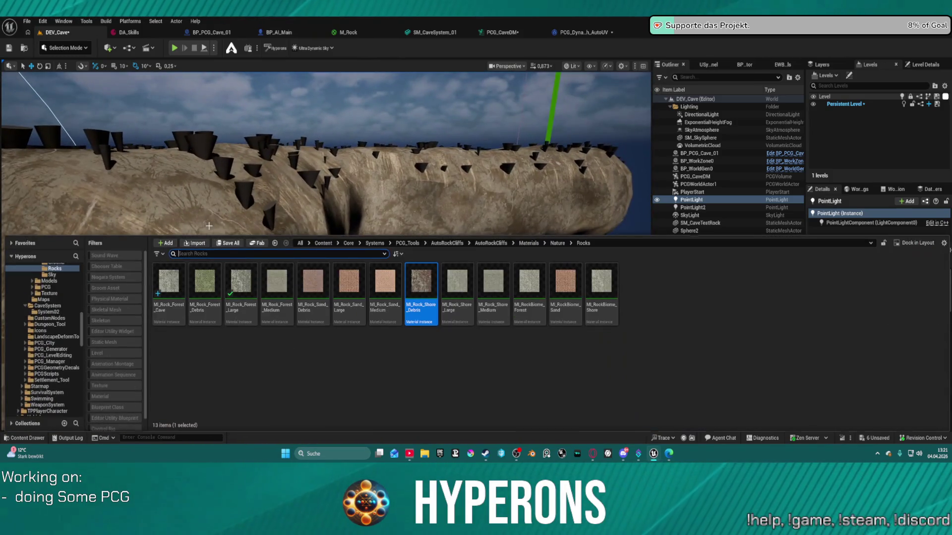
{"action": "scroll", "coordinate": [40, 367], "scroll_direction": "up", "scroll_amount": 3}
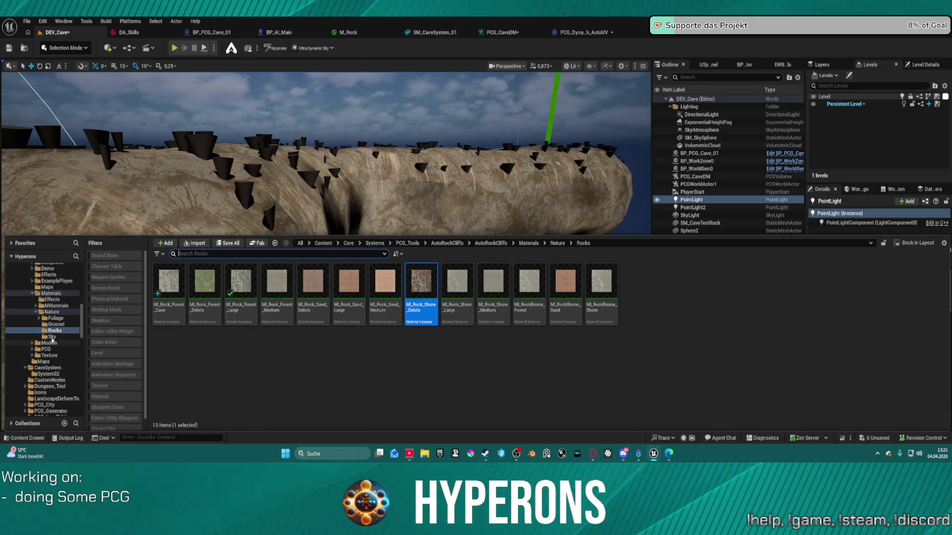
{"action": "scroll", "coordinate": [62, 302], "scroll_direction": "up", "scroll_amount": 2}
{"action": "scroll", "coordinate": [59, 317], "scroll_direction": "down", "scroll_amount": 3}
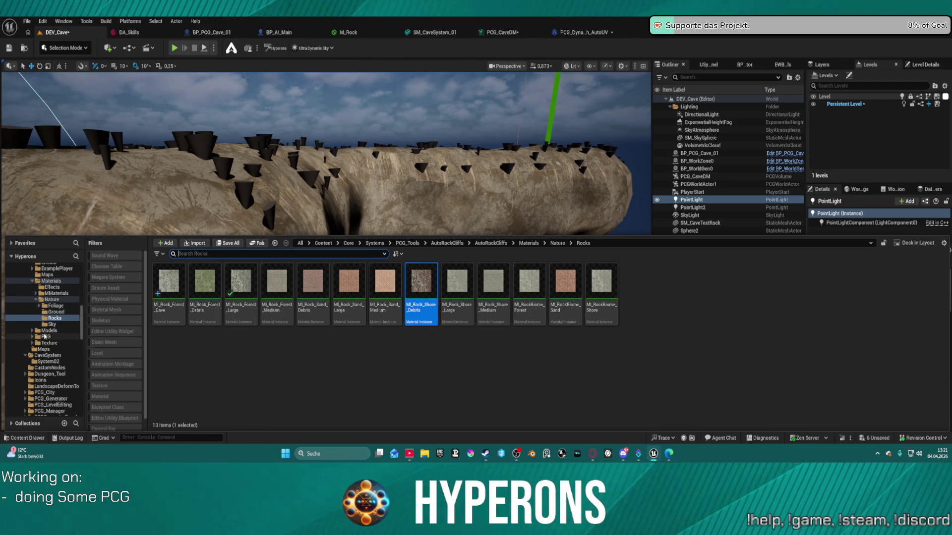
{"action": "left_click", "coordinate": [49, 330]}
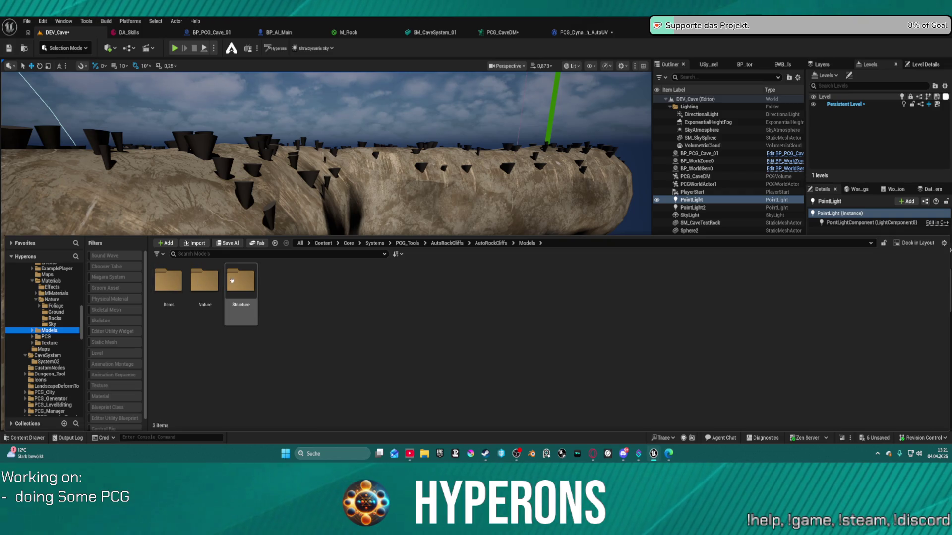
{"action": "double_click", "coordinate": [213, 285]}
{"action": "double_click", "coordinate": [216, 287]}
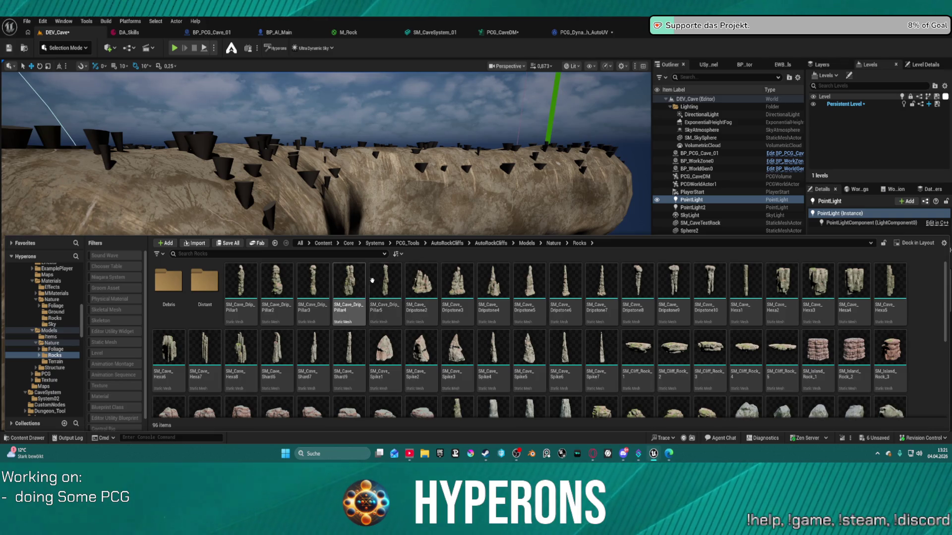
{"action": "left_click", "coordinate": [350, 281]}
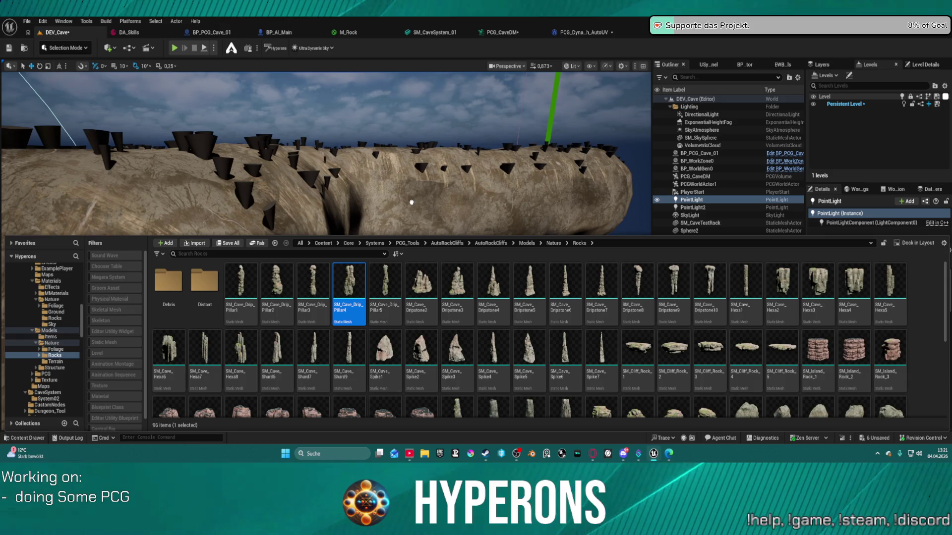
{"action": "left_click_drag", "start_coordinate": [411, 203], "coordinate": [456, 202]}
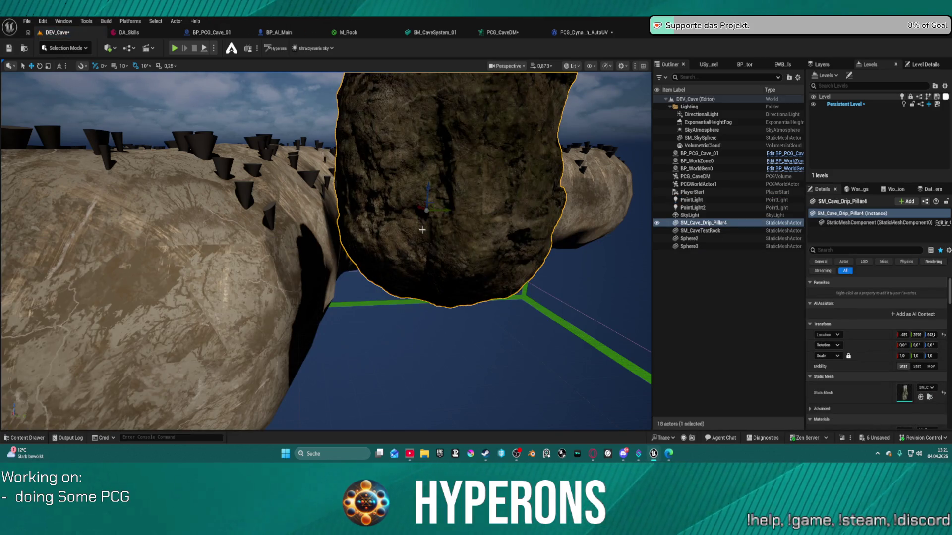
Inspect the placed rock's mesh component, then the graph's Dynamic Mesh Transform and Static Mesh To Dynamic Mesh settings.
{"action": "mouse_move", "coordinate": [327, 247]}
{"action": "left_mouse_down"}
{"action": "mouse_move", "coordinate": [327, 213]}
{"action": "mouse_move", "coordinate": [347, 233]}
{"action": "mouse_move", "coordinate": [337, 258]}
{"action": "mouse_move", "coordinate": [327, 247]}
{"action": "mouse_move", "coordinate": [347, 247]}
{"action": "left_mouse_up"}
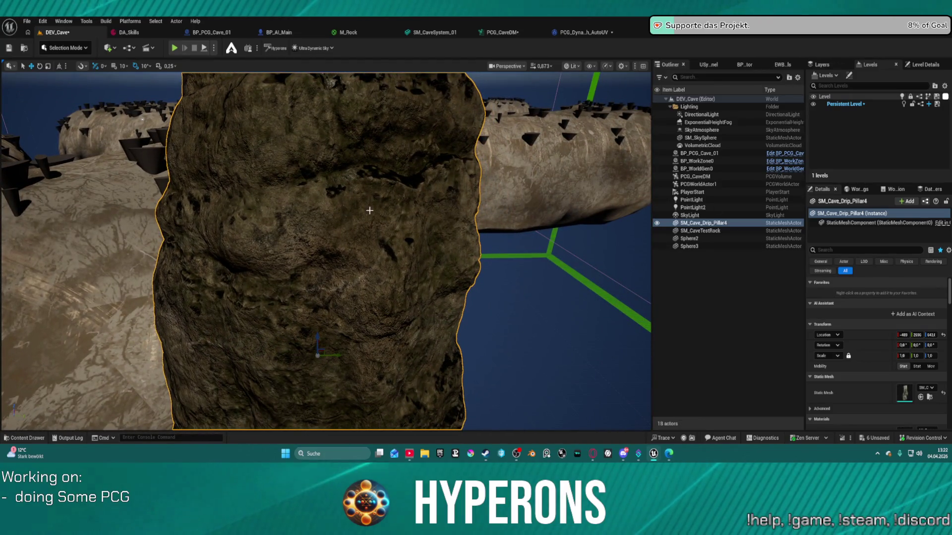
{"action": "left_click", "coordinate": [887, 222]}
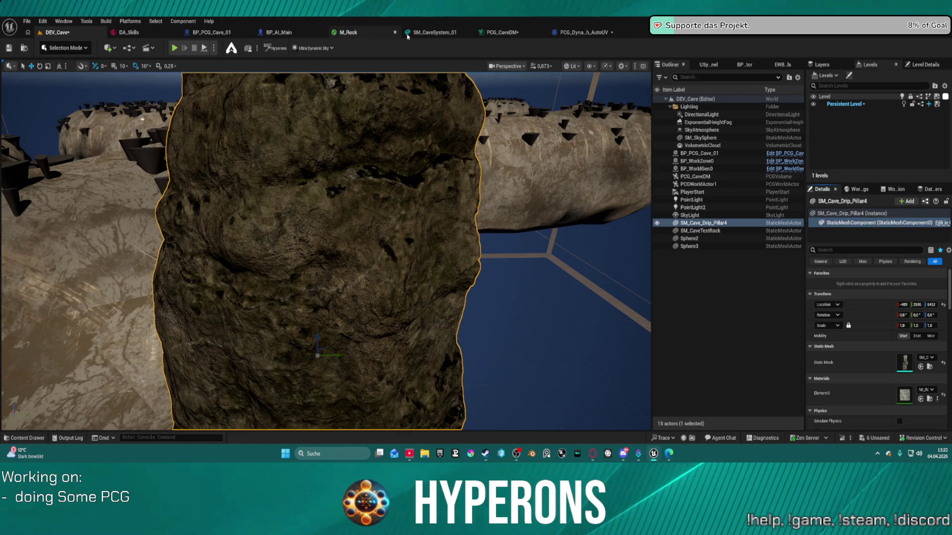
{"action": "left_click", "coordinate": [501, 32]}
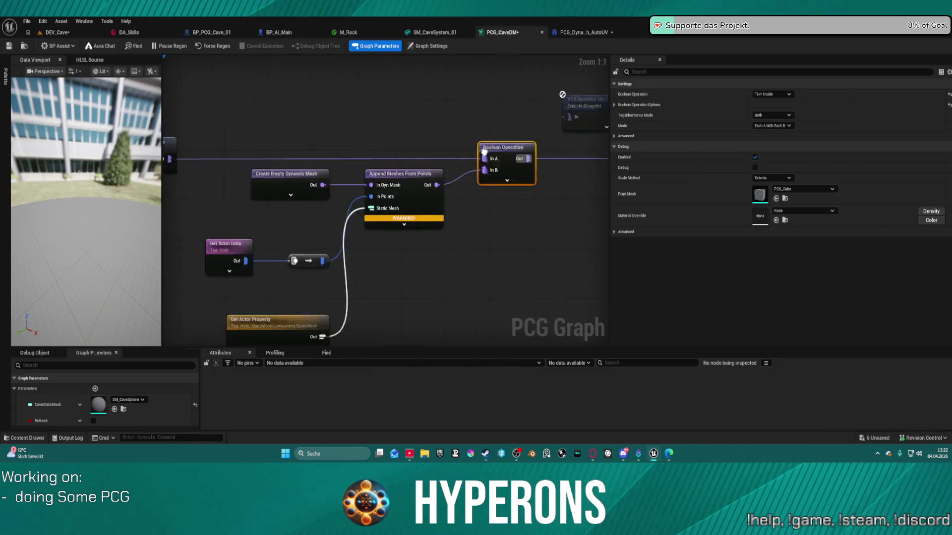
{"action": "left_click", "coordinate": [383, 183]}
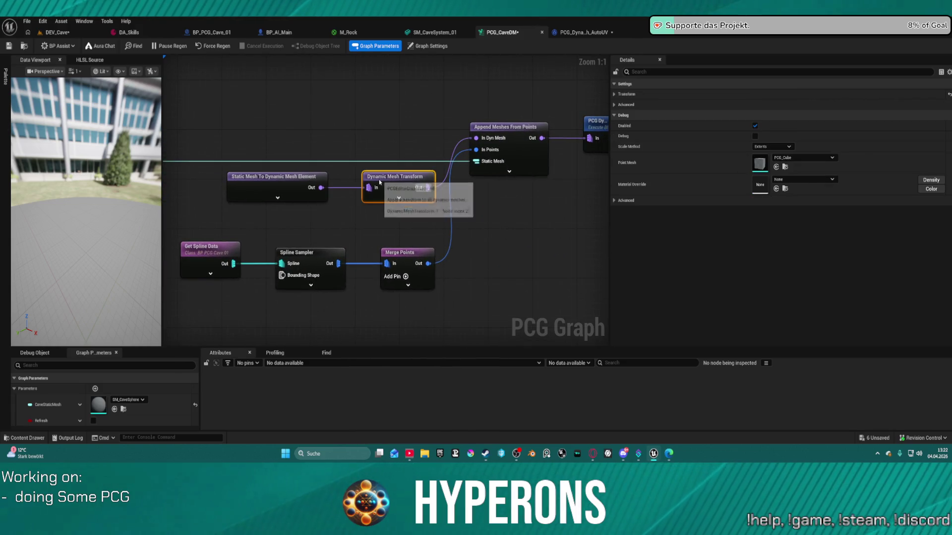
{"action": "left_click", "coordinate": [290, 186]}
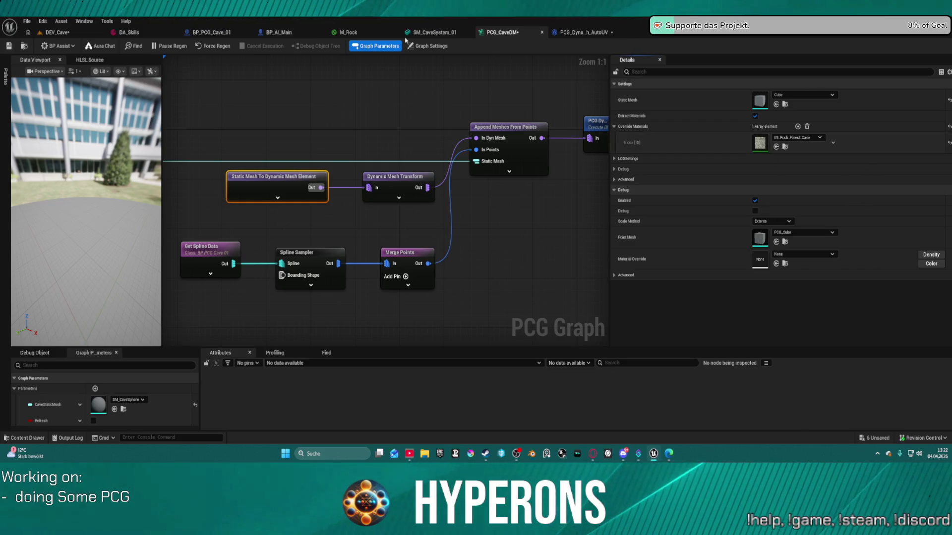
After browsing the rock materials, set Override Materials index 0 to ML_Rock_Forest_Large and return to DEV_Cave.
{"action": "left_click", "coordinate": [49, 33]}
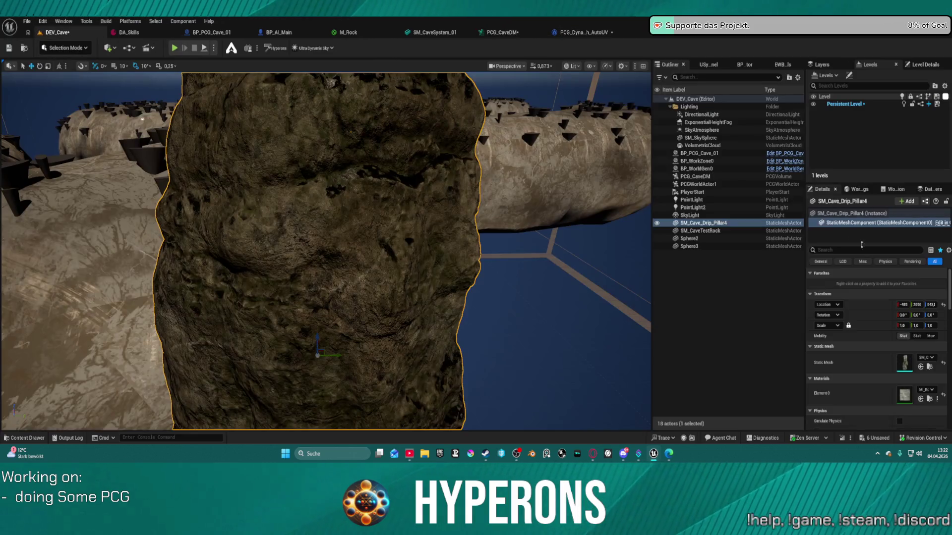
{"action": "left_click", "coordinate": [929, 399]}
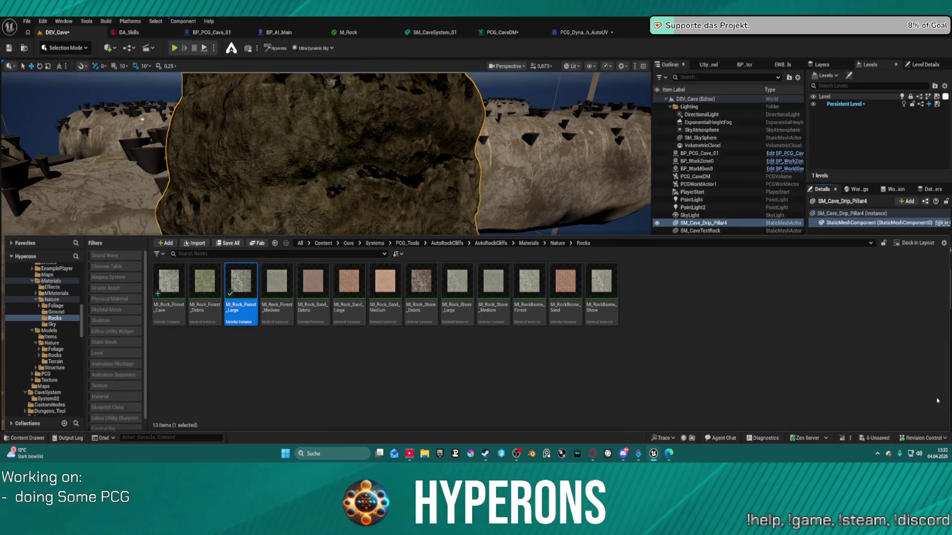
{"action": "left_click", "coordinate": [356, 129]}
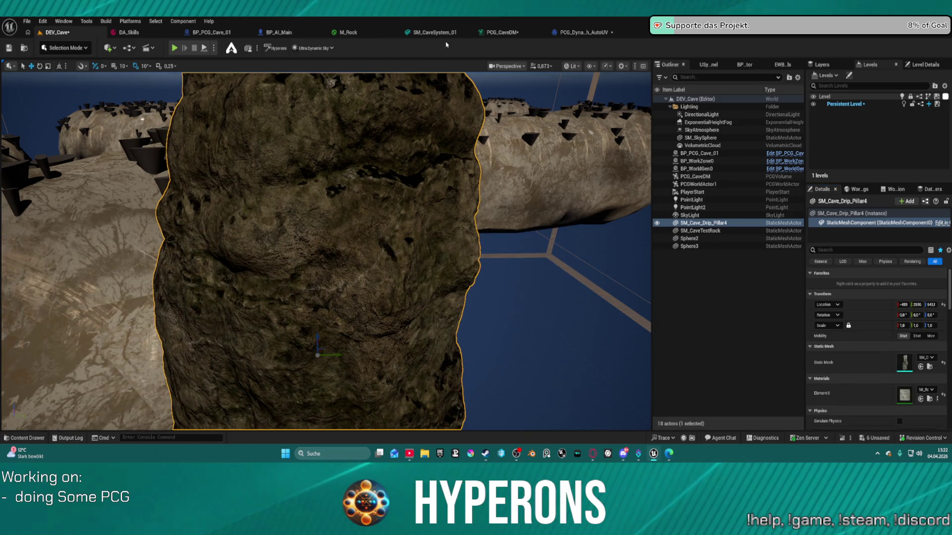
{"action": "left_click", "coordinate": [439, 34]}
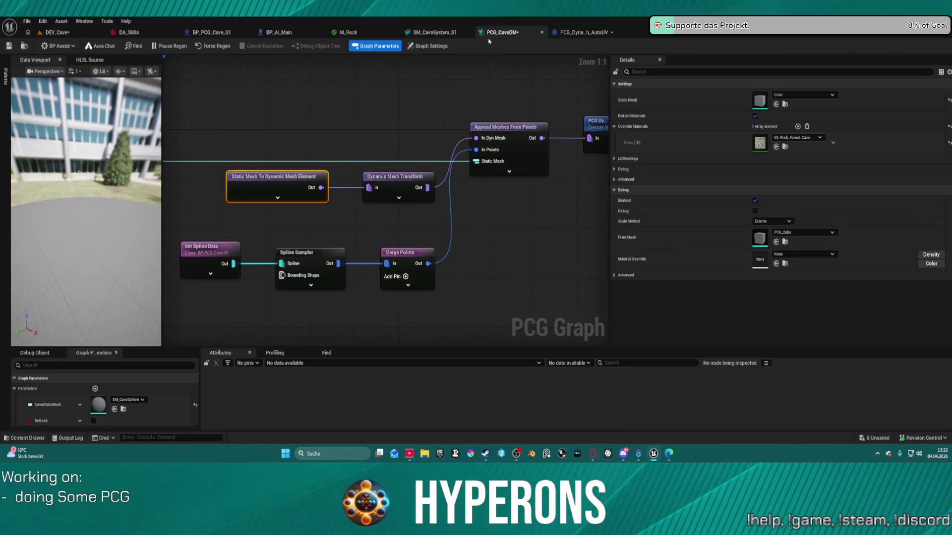
{"action": "left_click", "coordinate": [502, 32]}
{"action": "left_click", "coordinate": [776, 147]}
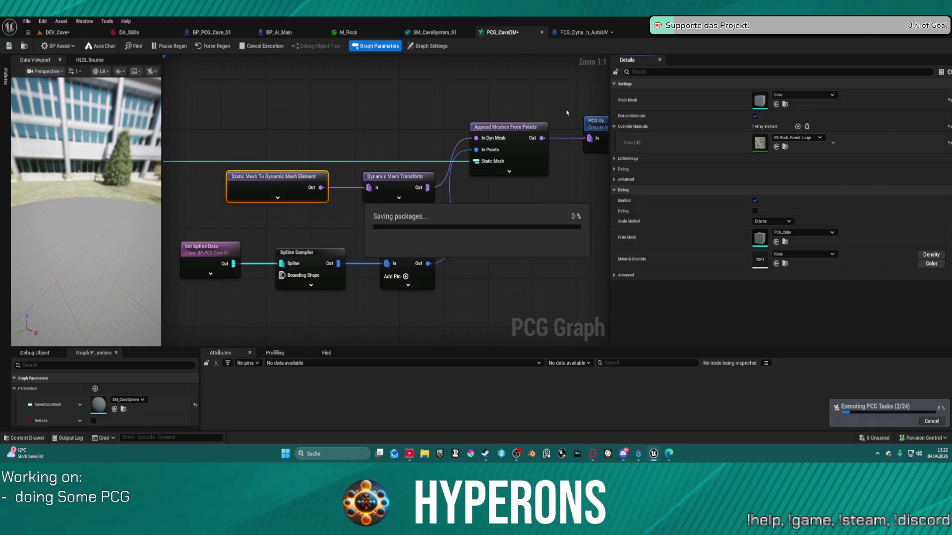
{"action": "left_click", "coordinate": [63, 35]}
Orbit around the regenerated dark cave, then pan PCG_CaveDM to the Boolean Operation and Save nodes.
{"action": "mouse_move", "coordinate": [380, 218]}
{"action": "left_mouse_down"}
{"action": "mouse_move", "coordinate": [312, 255]}
{"action": "mouse_move", "coordinate": [458, 270]}
{"action": "mouse_move", "coordinate": [366, 284]}
{"action": "left_mouse_up"}
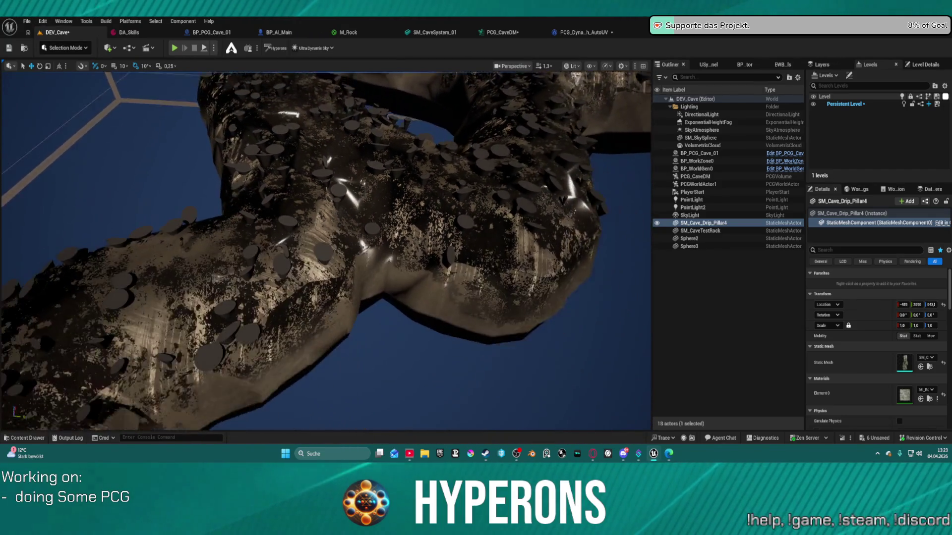
{"action": "left_click", "coordinate": [502, 32]}
{"action": "mouse_move", "coordinate": [299, 105]}
{"action": "left_mouse_down"}
{"action": "mouse_move", "coordinate": [361, 134]}
{"action": "mouse_move", "coordinate": [452, 98]}
{"action": "left_mouse_up"}
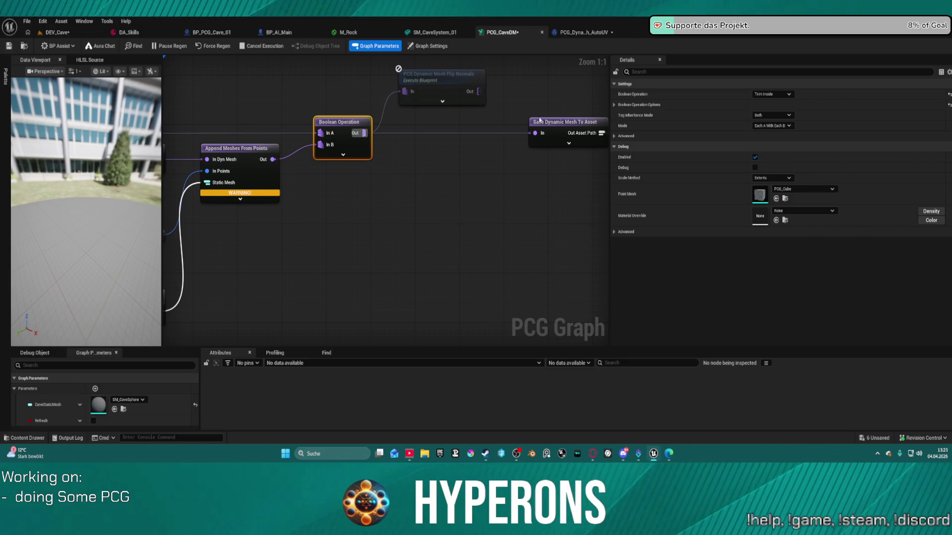
Enable Flip Normals and wire it between Boolean Operation and Save Dynamic Mesh To Asset.
{"action": "right_click", "coordinate": [440, 137]}
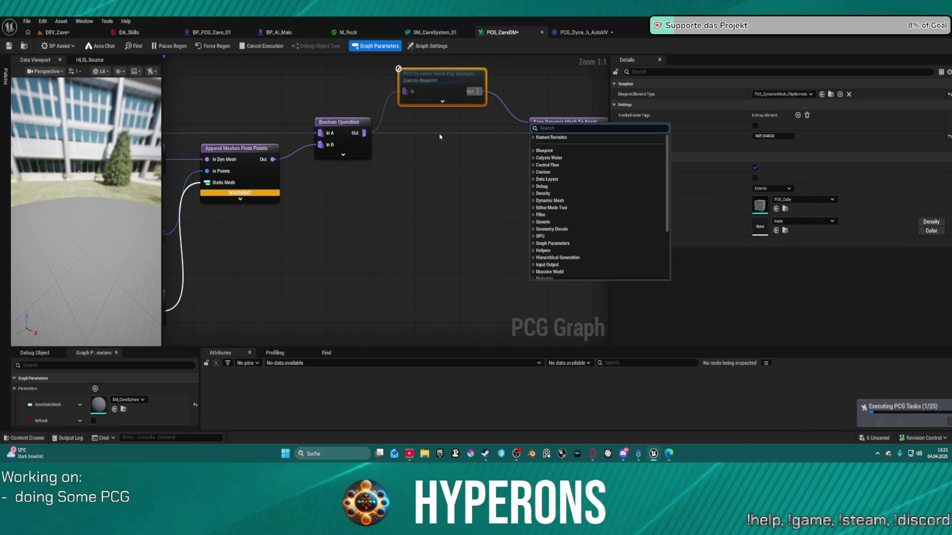
{"action": "left_click", "coordinate": [443, 134], "text": "alt"}
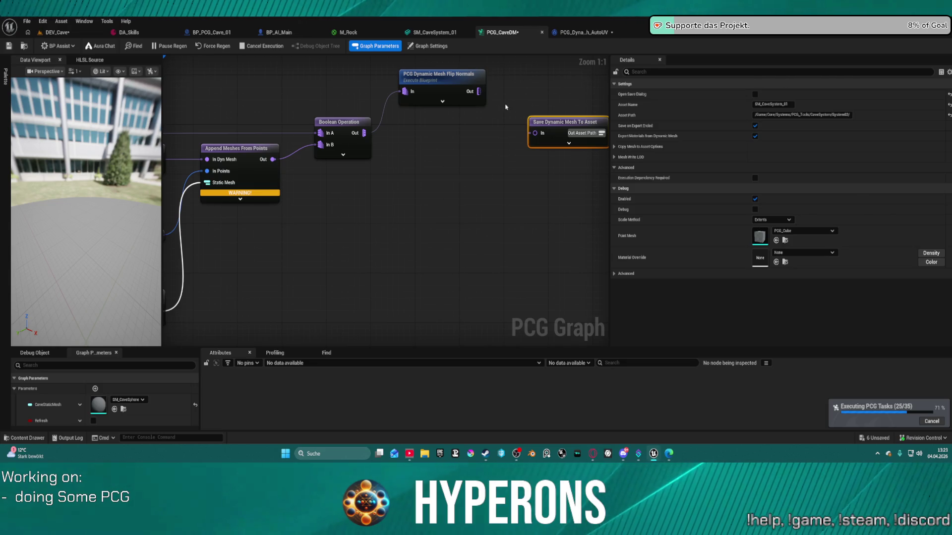
{"action": "left_click_drag", "start_coordinate": [480, 93], "coordinate": [535, 134]}
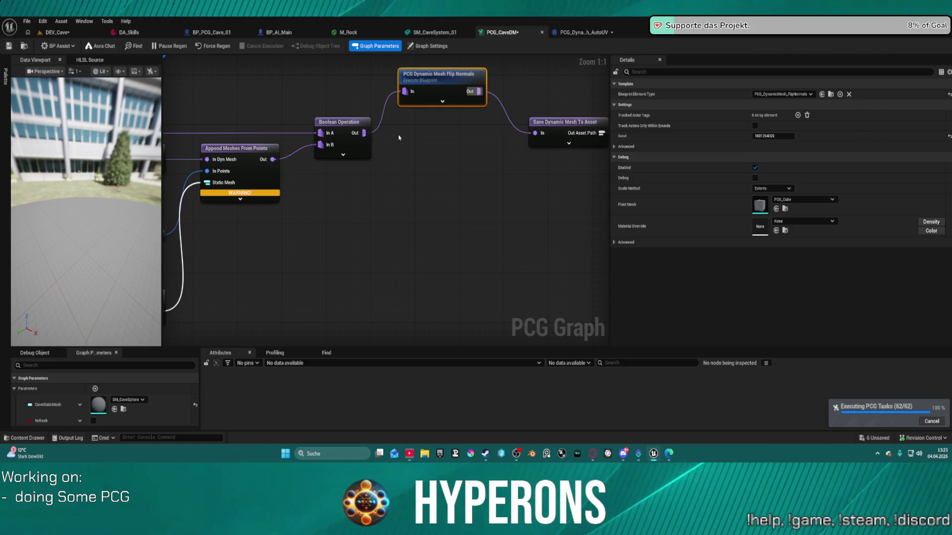
{"action": "left_click", "coordinate": [57, 32]}
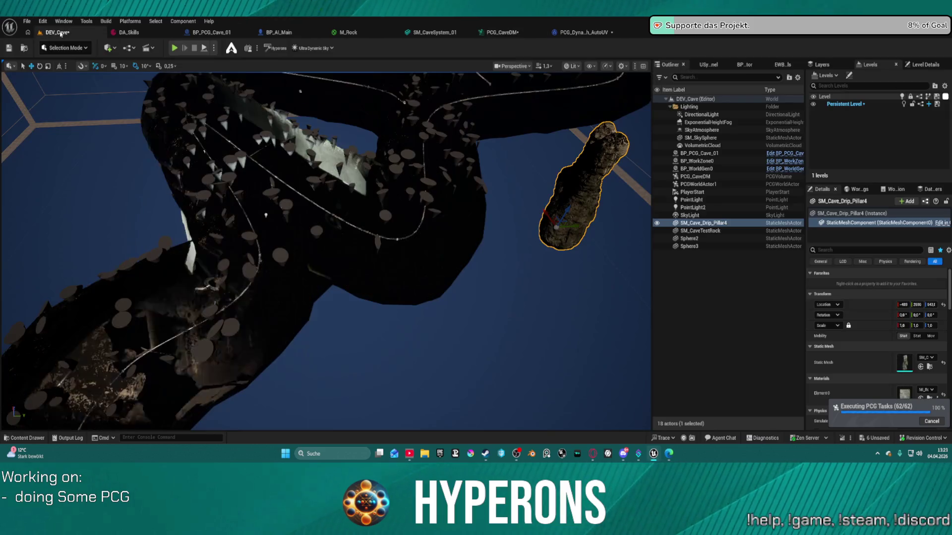
Fly into the cave, check the SM_CaveSystem_01 mesh's normals, then return to the PCG_CaveDM graph.
{"action": "left_click_drag", "start_coordinate": [562, 209], "coordinate": [563, 209]}
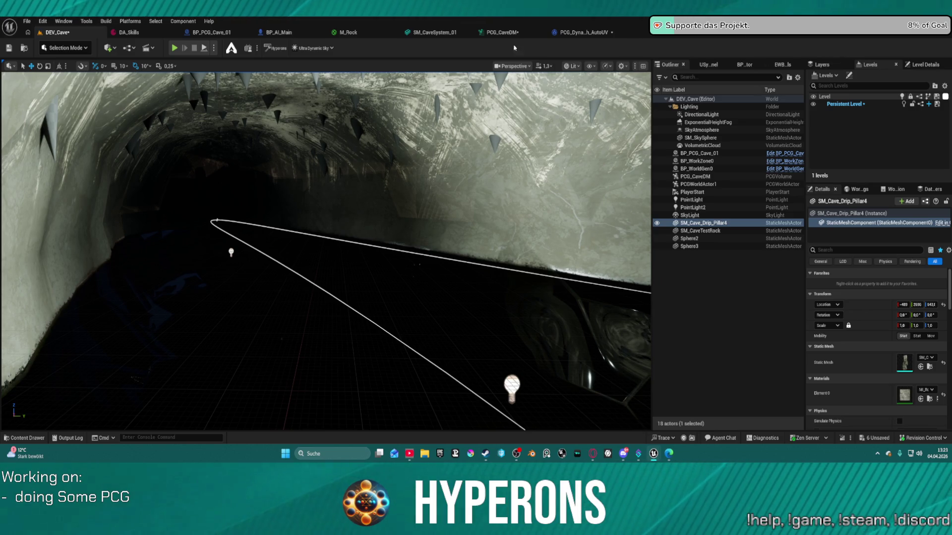
{"action": "left_click", "coordinate": [434, 32]}
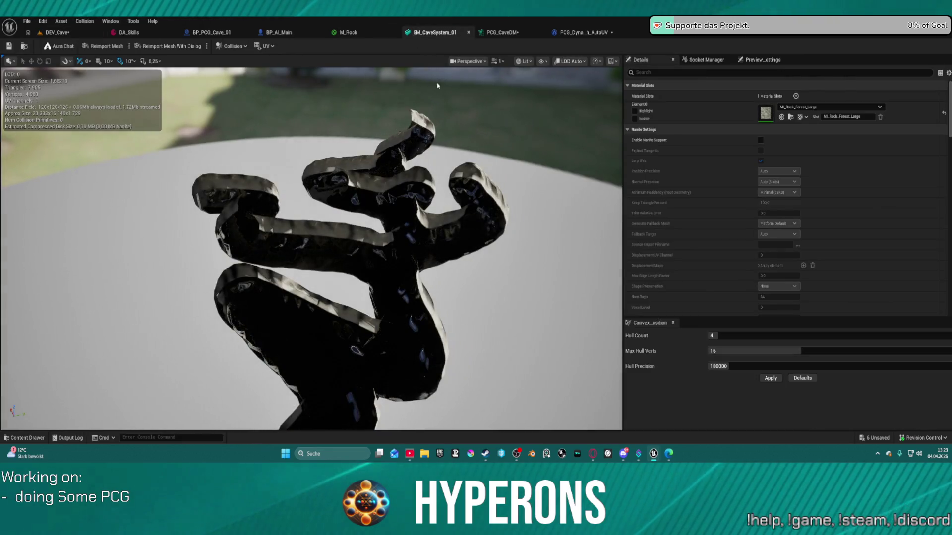
{"action": "left_click", "coordinate": [502, 32]}
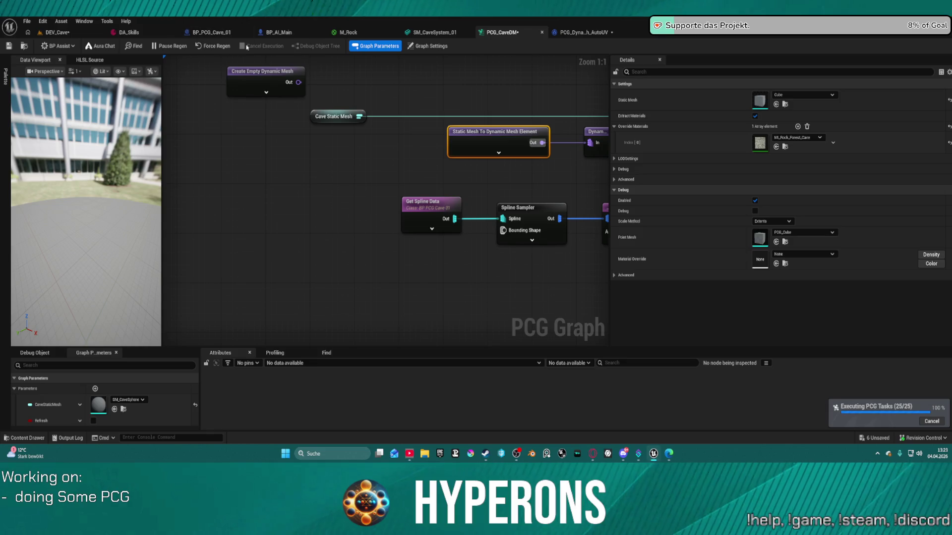
In DEV_Cave, move the view toward the cave wall to examine the pale, cracked rock floor.
{"action": "left_click", "coordinate": [58, 32]}
{"action": "left_click_drag", "start_coordinate": [383, 213], "coordinate": [384, 214]}
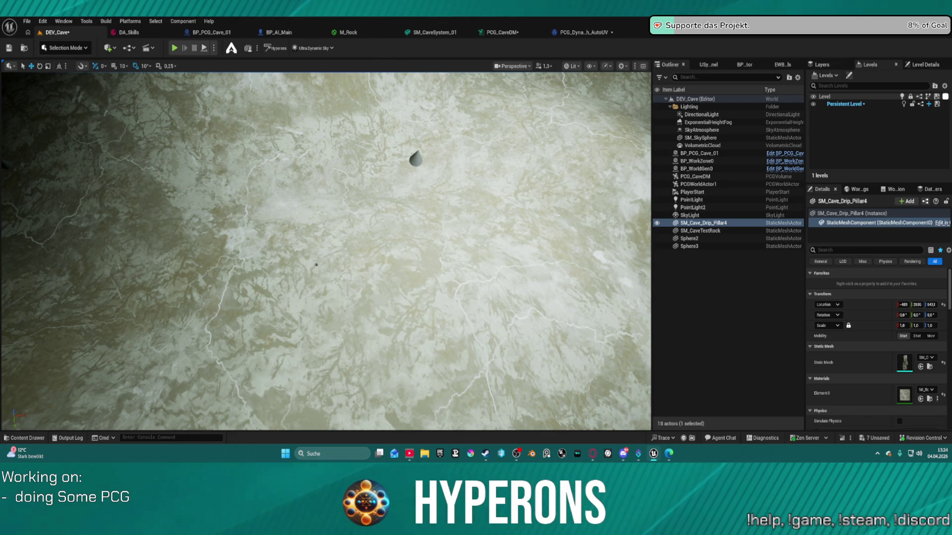
Fly into the cave tunnel, Force Regen the PCG_CaveDM graph, save all, and return to DEV_Cave.
{"action": "mouse_move", "coordinate": [422, 264]}
{"action": "left_mouse_down"}
{"action": "mouse_move", "coordinate": [559, 140]}
{"action": "mouse_move", "coordinate": [546, 209]}
{"action": "mouse_move", "coordinate": [510, 274]}
{"action": "mouse_move", "coordinate": [421, 264]}
{"action": "mouse_move", "coordinate": [244, 314]}
{"action": "mouse_move", "coordinate": [191, 373]}
{"action": "mouse_move", "coordinate": [121, 425]}
{"action": "mouse_move", "coordinate": [130, 397]}
{"action": "left_mouse_up"}
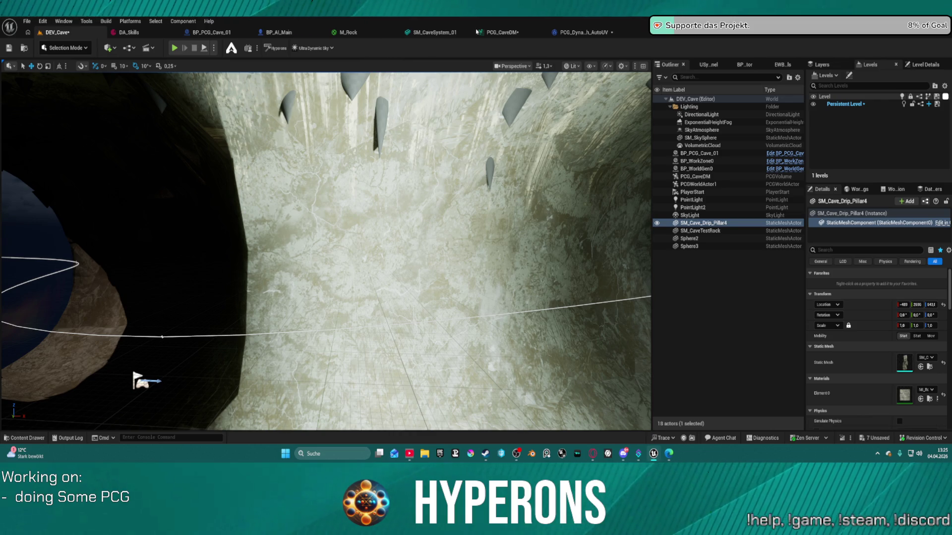
{"action": "left_click", "coordinate": [498, 32]}
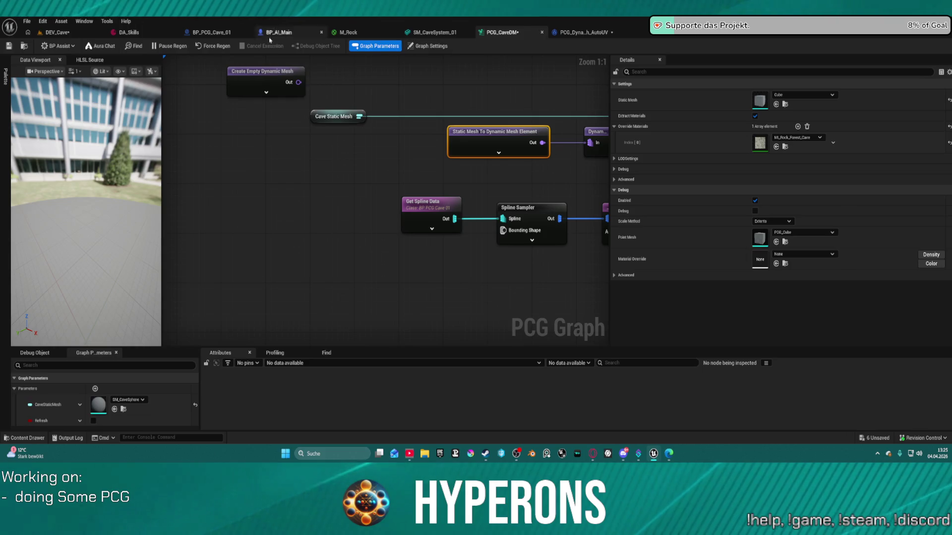
{"action": "left_click", "coordinate": [212, 46]}
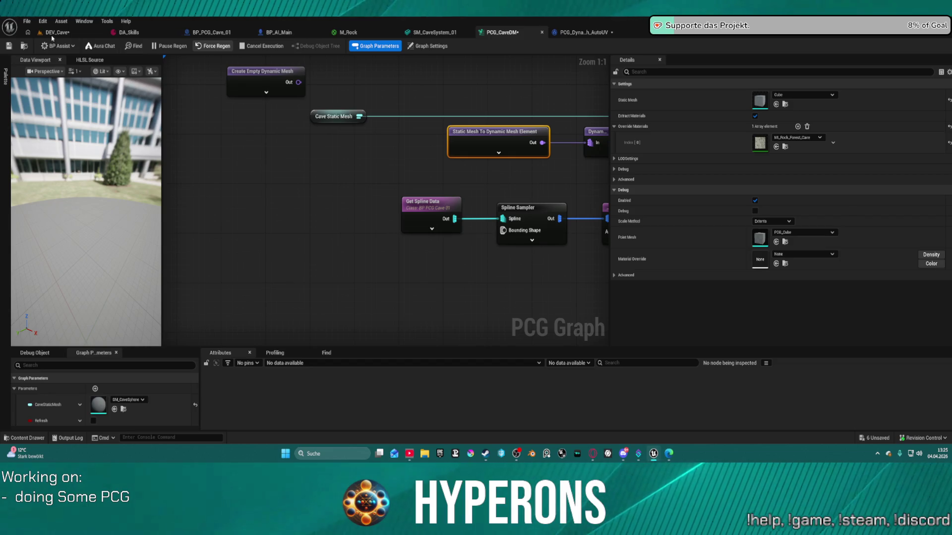
{"action": "left_click", "coordinate": [54, 33]}
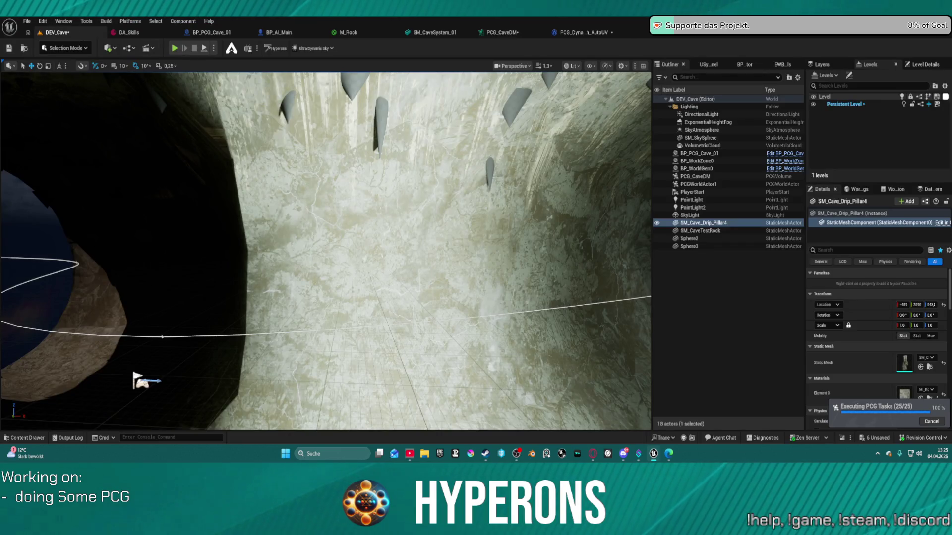
Fly through the cave tunnel reviewing the walls, then snap the MI_Rock_Forest_Cave editor to the right half.
{"action": "key", "text": "w"}
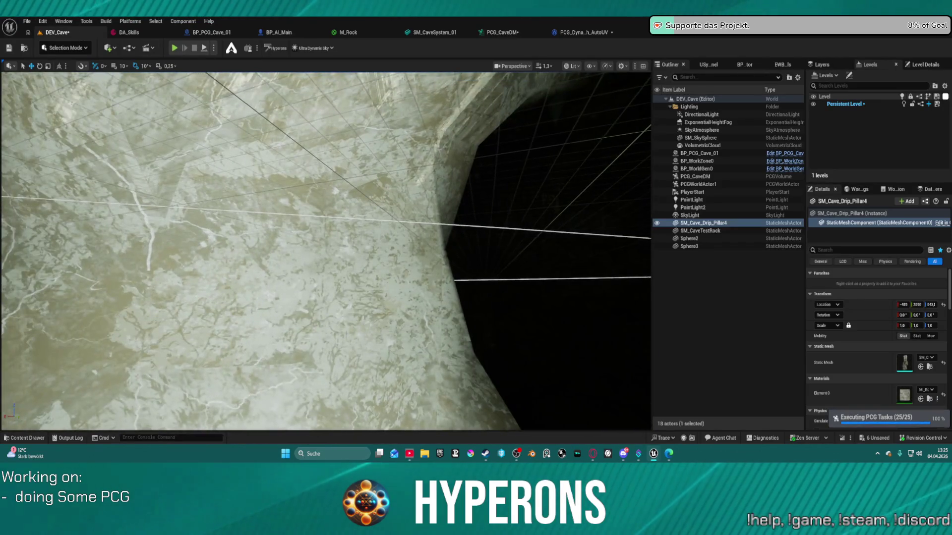
{"action": "key", "text": "s"}
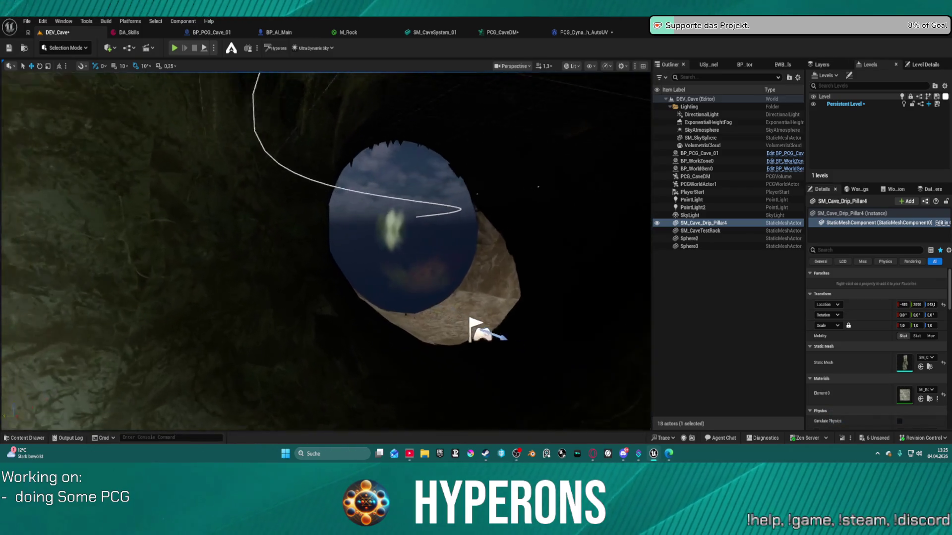
{"action": "key", "text": "w"}
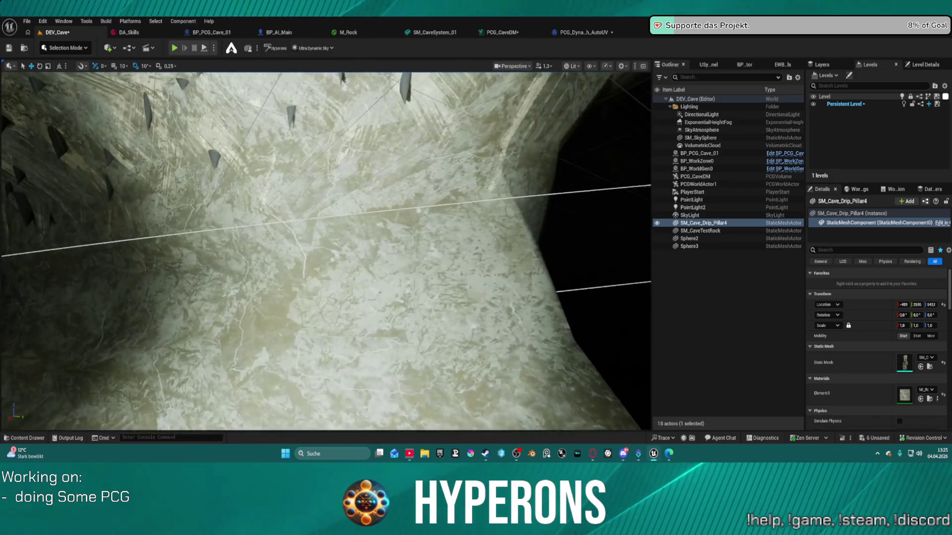
{"action": "key", "text": "w"}
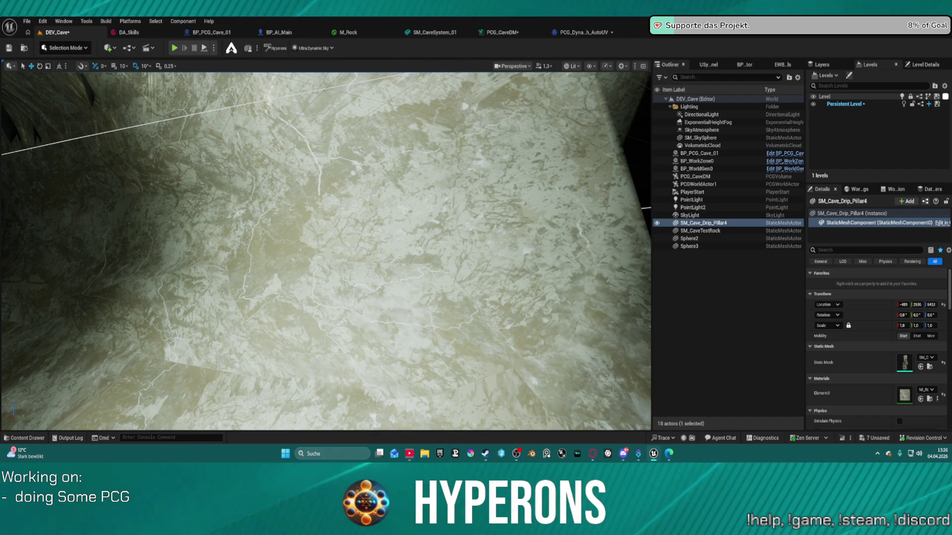
{"action": "mouse_move", "coordinate": [325, 251]}
{"action": "left_mouse_down"}
{"action": "mouse_move", "coordinate": [367, 233]}
{"action": "mouse_move", "coordinate": [359, 258]}
{"action": "left_mouse_up"}
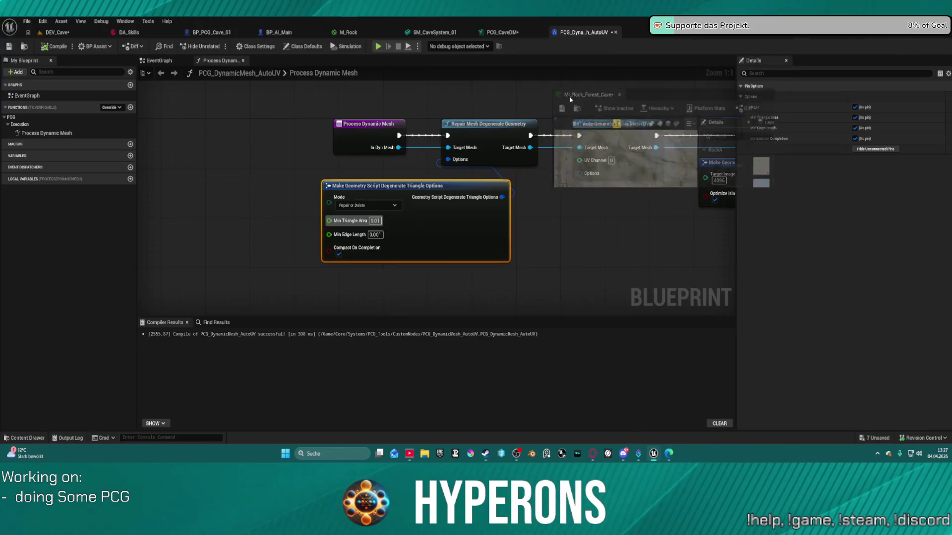
{"action": "key", "text": "super+Right"}
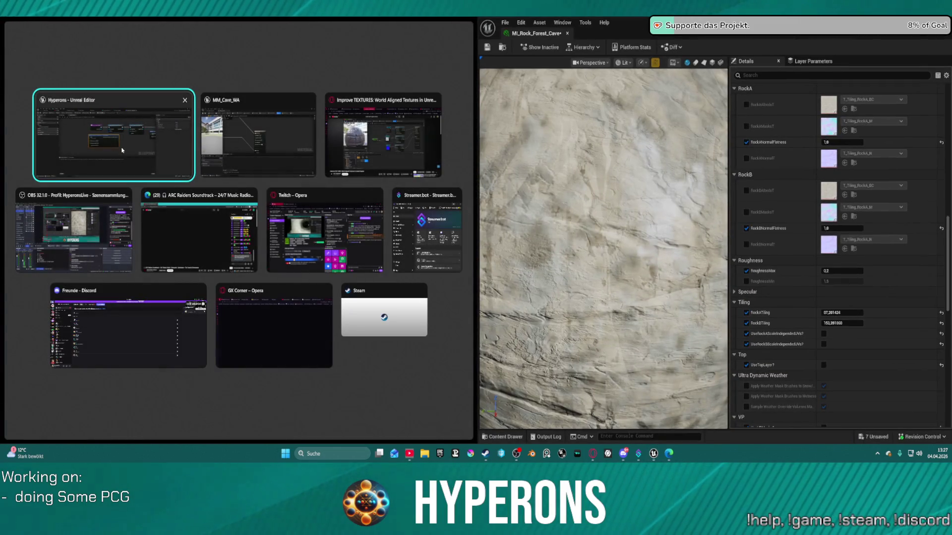
Put the DEV_Cave level on the left half with side panels collapsed and widen the material editor.
{"action": "left_click", "coordinate": [122, 150]}
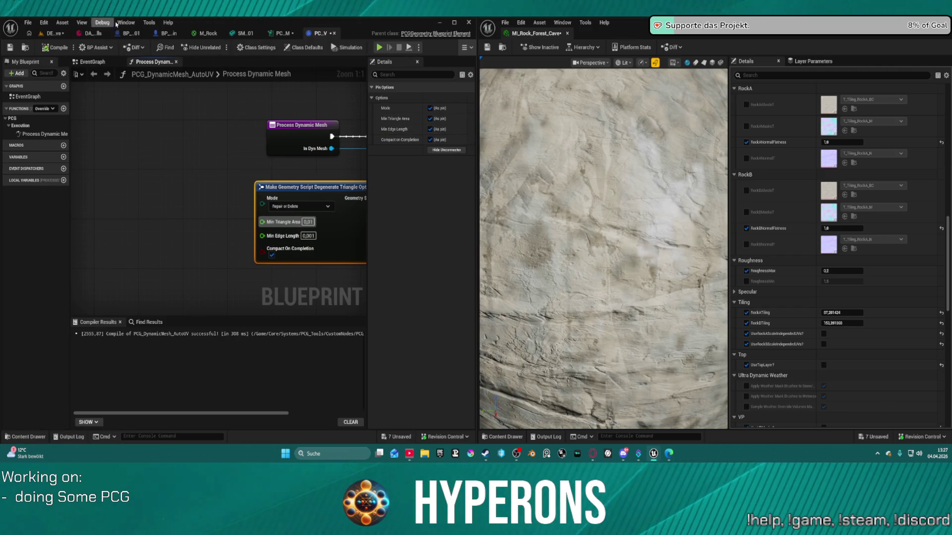
{"action": "left_click", "coordinate": [54, 33]}
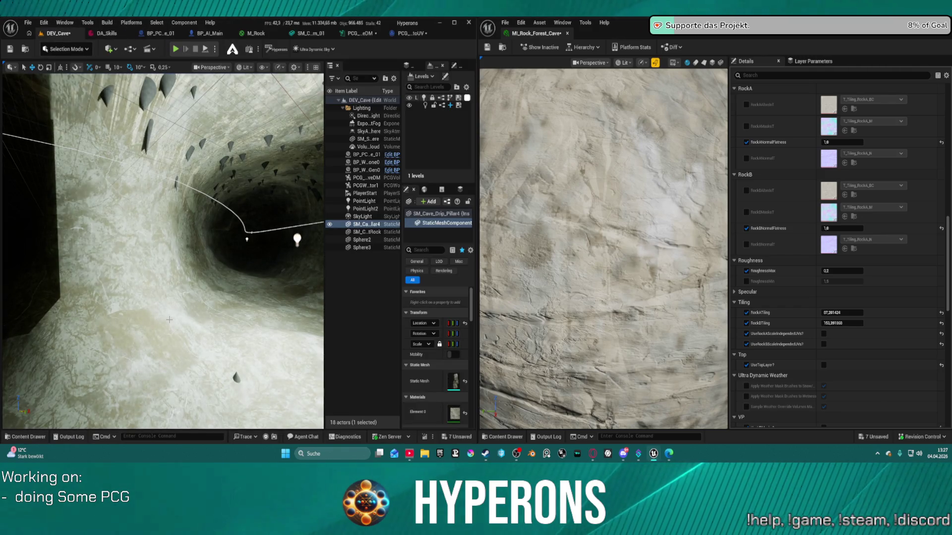
{"action": "key", "text": "ctrl+shift+space"}
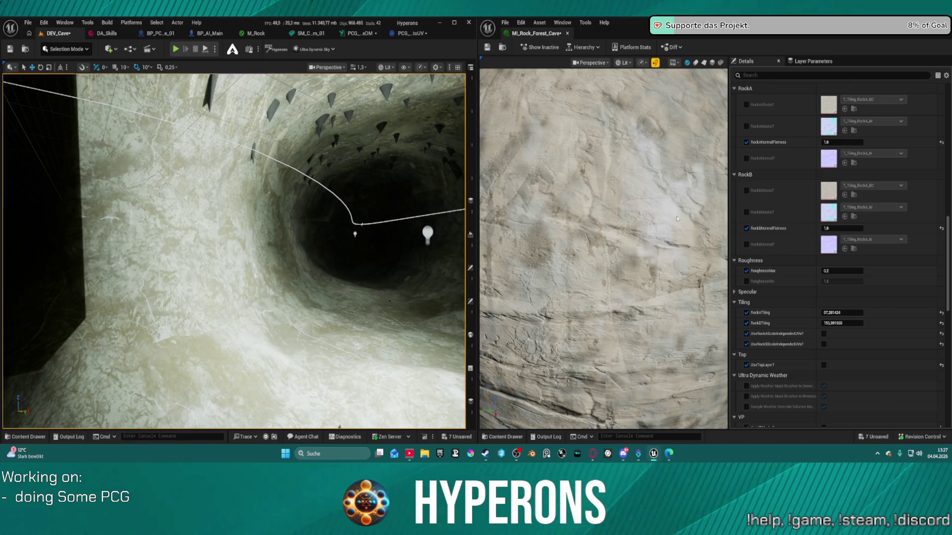
{"action": "left_click_drag", "start_coordinate": [474, 190], "coordinate": [375, 195]}
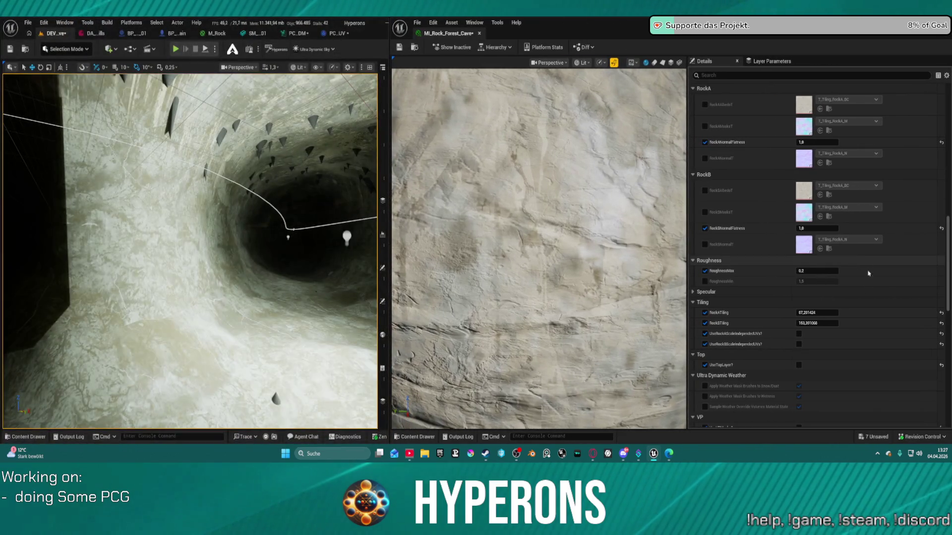
Enable scale-independent UVs for RockB and RockA, and dock PCG_CaveDM beside the material editor.
{"action": "left_click", "coordinate": [799, 343]}
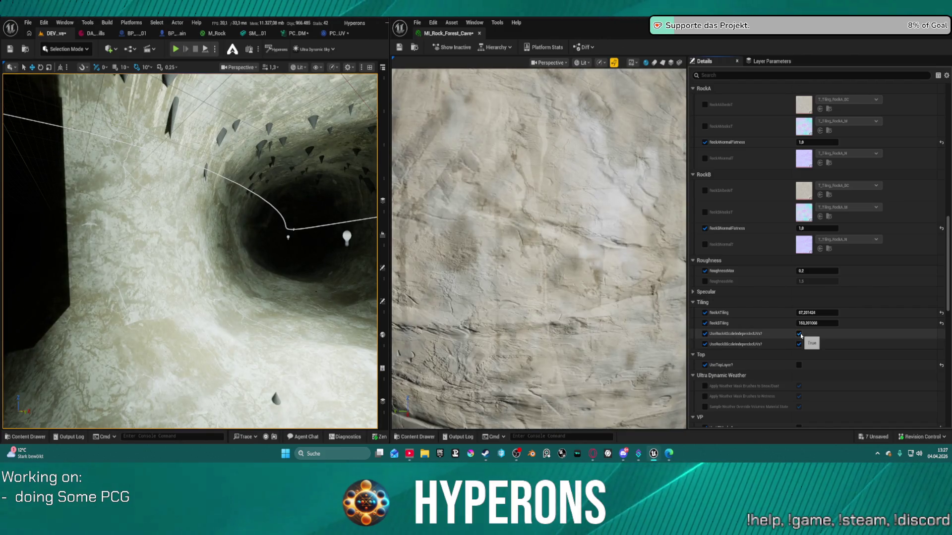
{"action": "left_click", "coordinate": [799, 334]}
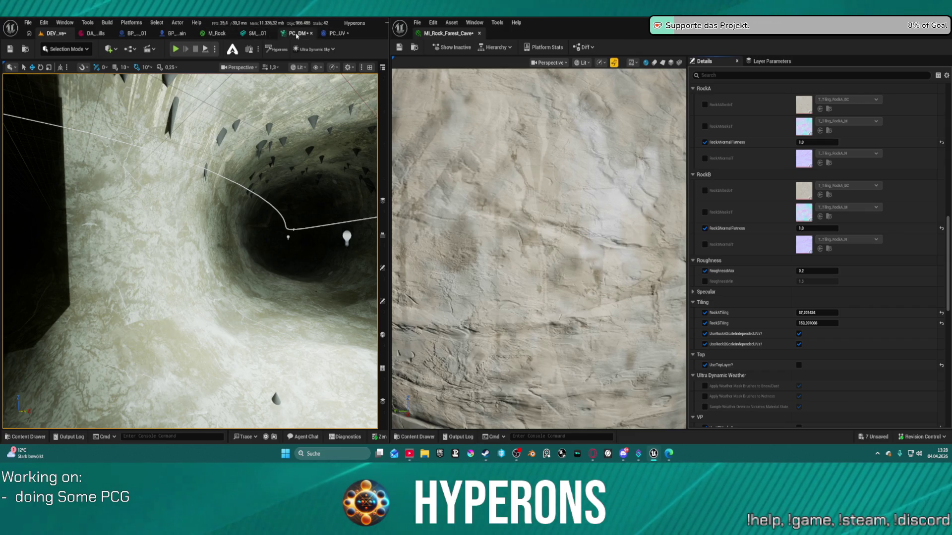
{"action": "left_click_drag", "start_coordinate": [298, 33], "coordinate": [533, 41]}
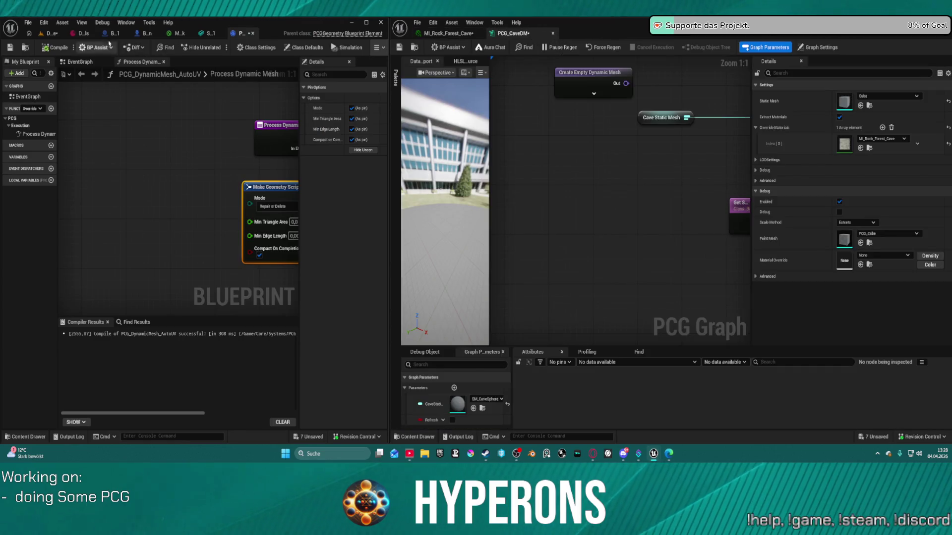
Return to the DEV_Cave level and Force Regen the cave PCG graph.
{"action": "left_click", "coordinate": [54, 34]}
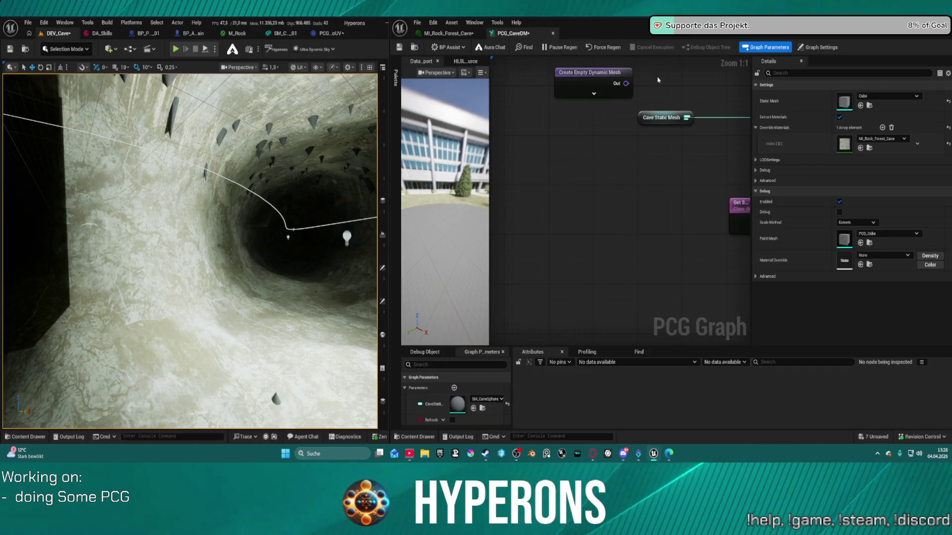
{"action": "left_click", "coordinate": [603, 48]}
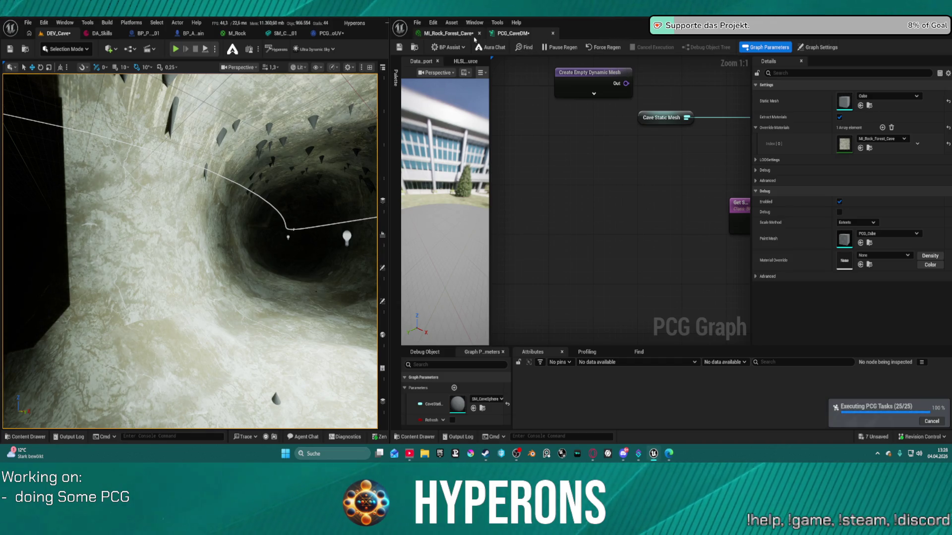
{"action": "scroll", "coordinate": [534, 121], "scroll_direction": "down", "scroll_amount": 3}
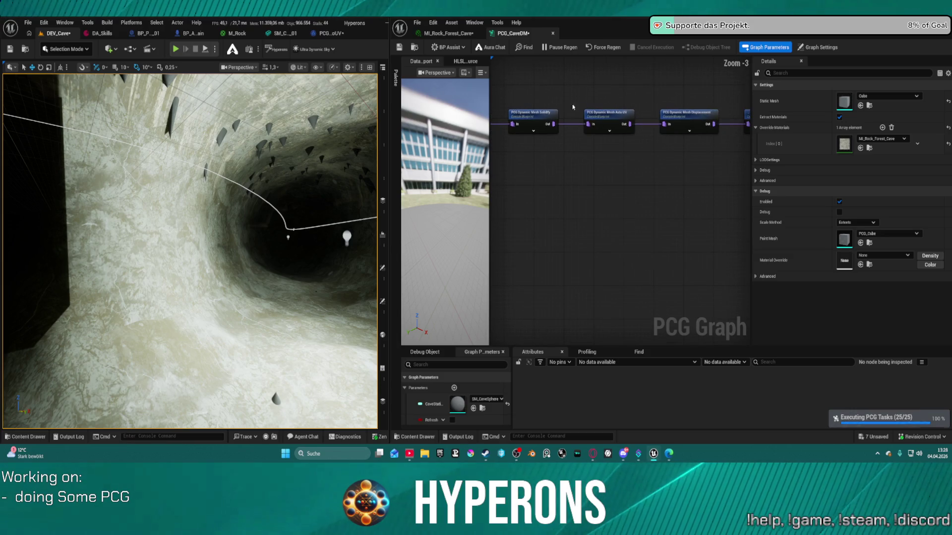
Toggle Thicken Shells on and off on the Solidify node, then select the Displacement node.
{"action": "left_click", "coordinate": [534, 120]}
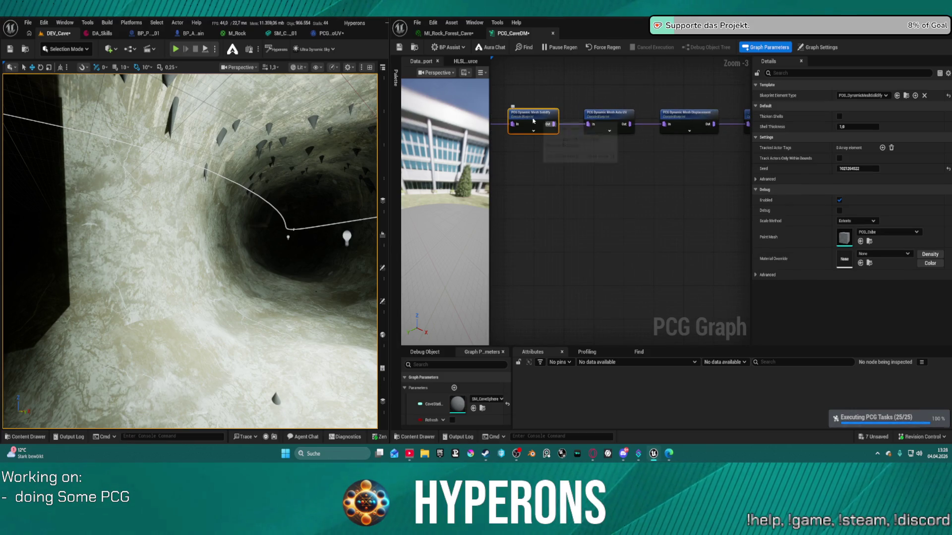
{"action": "left_click", "coordinate": [839, 117]}
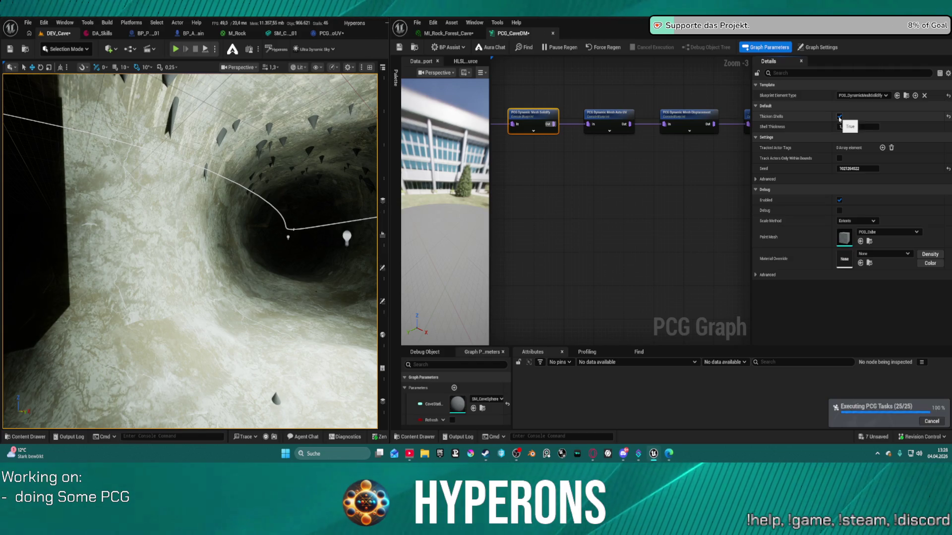
{"action": "left_click", "coordinate": [840, 117]}
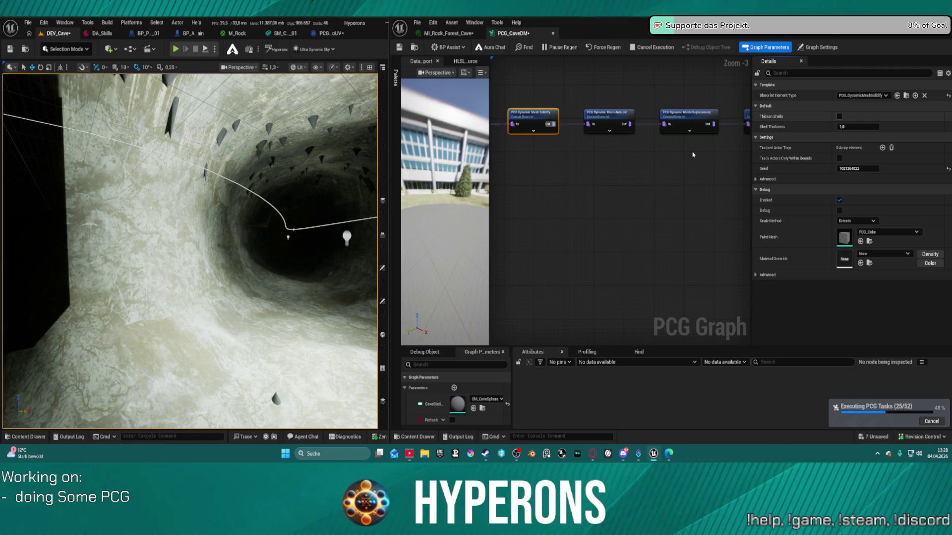
{"action": "left_click", "coordinate": [686, 119]}
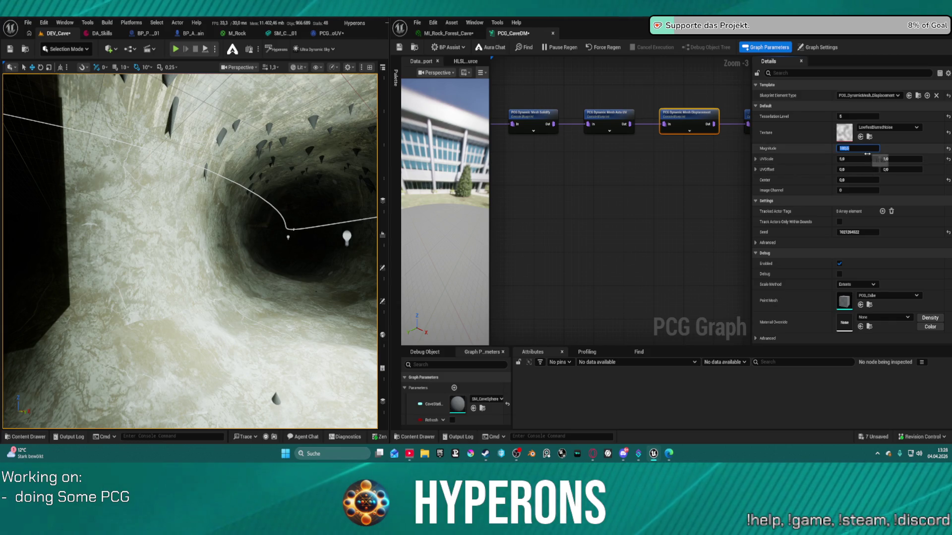
Set the displacement node's UV Scale X to 10.
{"action": "left_click", "coordinate": [865, 156]}
{"action": "type", "text": "0"}
{"action": "key", "text": "Tab"}
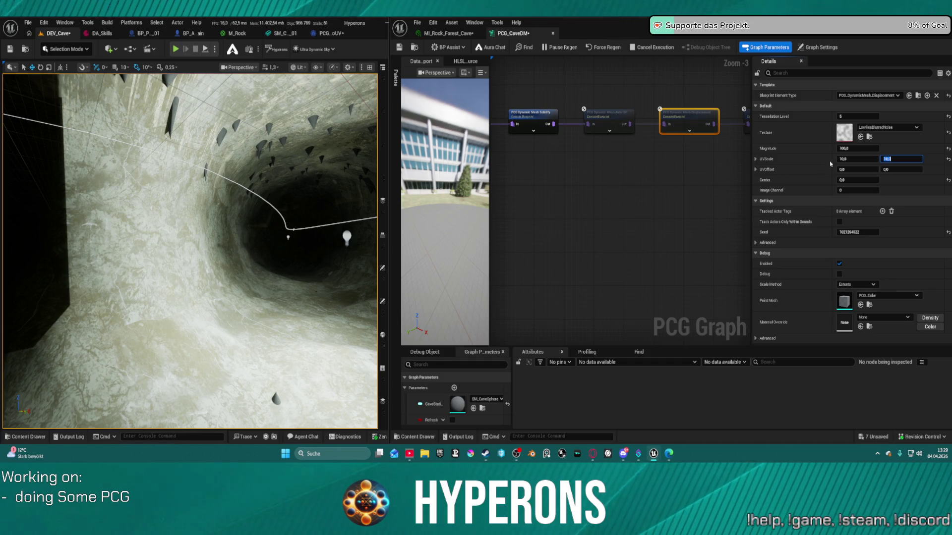
{"action": "type", "text": "10"}
Fly the viewport in and out of the cave to check a rock wall, then switch to MI_Rock_Forest_Cave.
{"action": "mouse_move", "coordinate": [291, 268]}
{"action": "left_mouse_down"}
{"action": "mouse_move", "coordinate": [337, 273]}
{"action": "mouse_move", "coordinate": [350, 233]}
{"action": "left_mouse_up"}
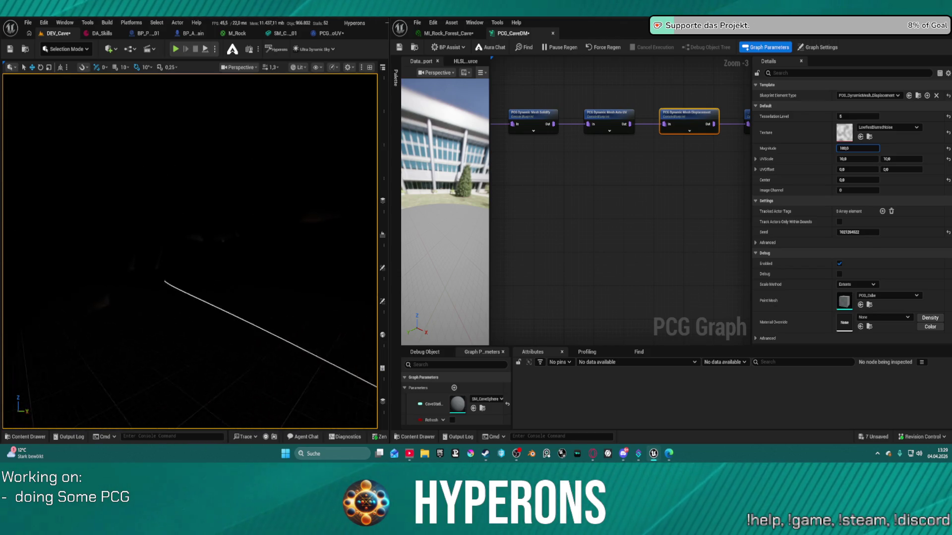
{"action": "left_click_drag", "start_coordinate": [350, 233], "coordinate": [357, 227]}
{"action": "left_click_drag", "start_coordinate": [285, 275], "coordinate": [285, 275]}
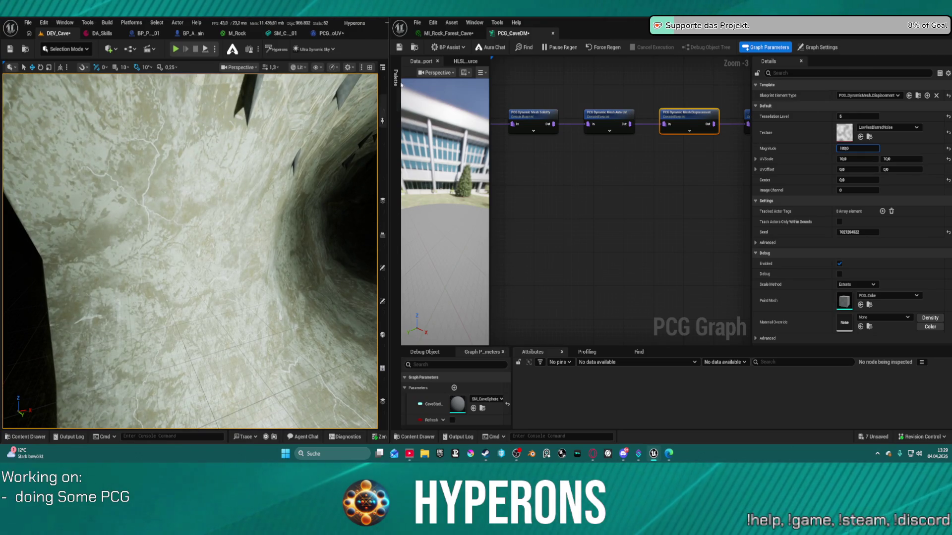
{"action": "left_click", "coordinate": [446, 33]}
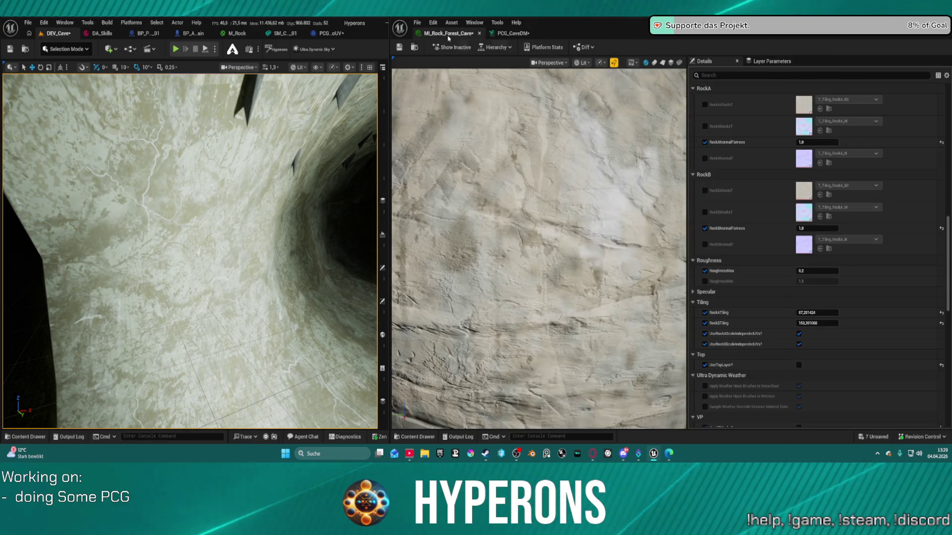
Reset RockANormalFlatness and RockBNormalFlatness to their default 0 in MI_Rock_Forest_Cave.
{"action": "left_click", "coordinate": [510, 34]}
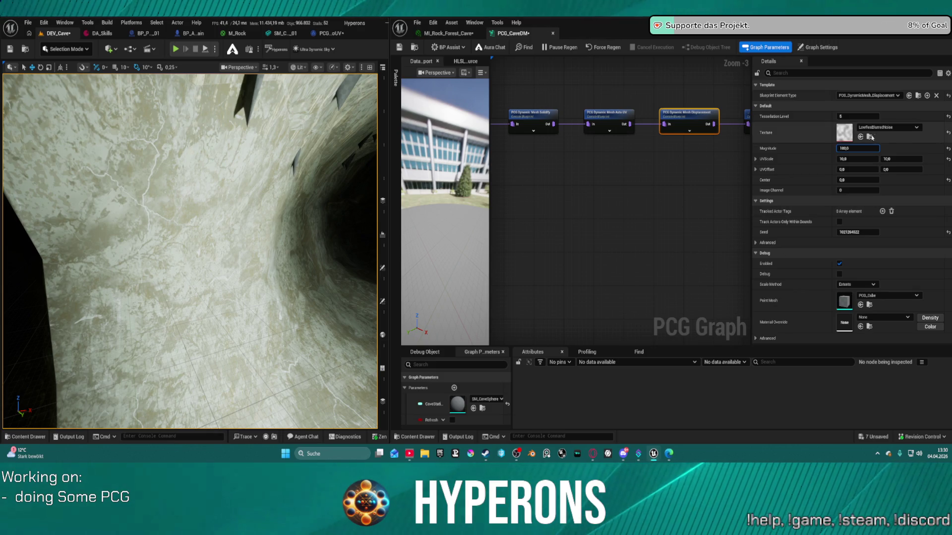
{"action": "left_click", "coordinate": [460, 34]}
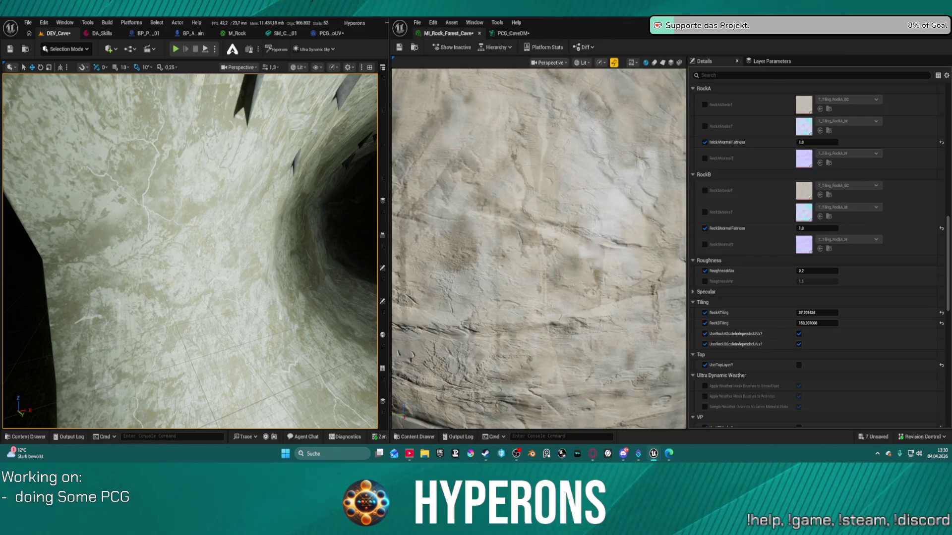
{"action": "scroll", "coordinate": [831, 143], "scroll_direction": "up", "scroll_amount": 1}
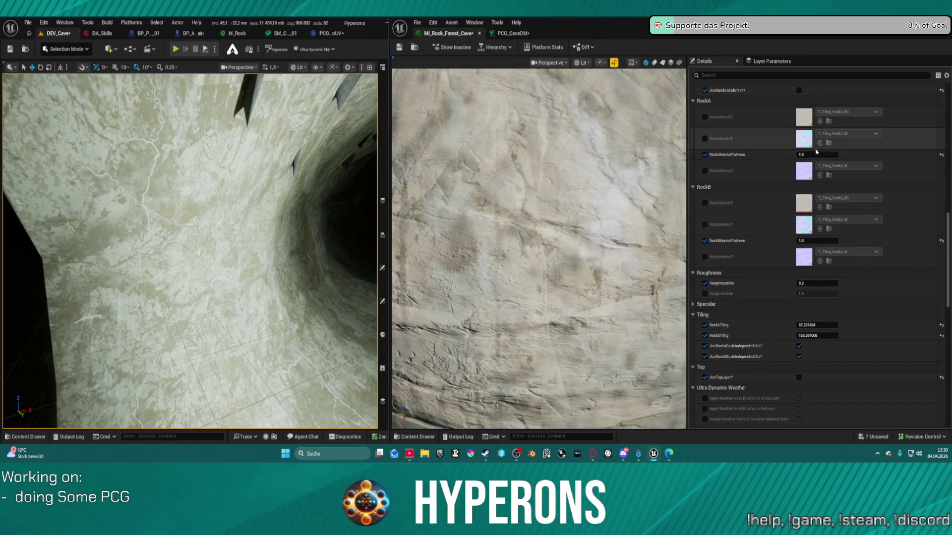
{"action": "left_click", "coordinate": [941, 155]}
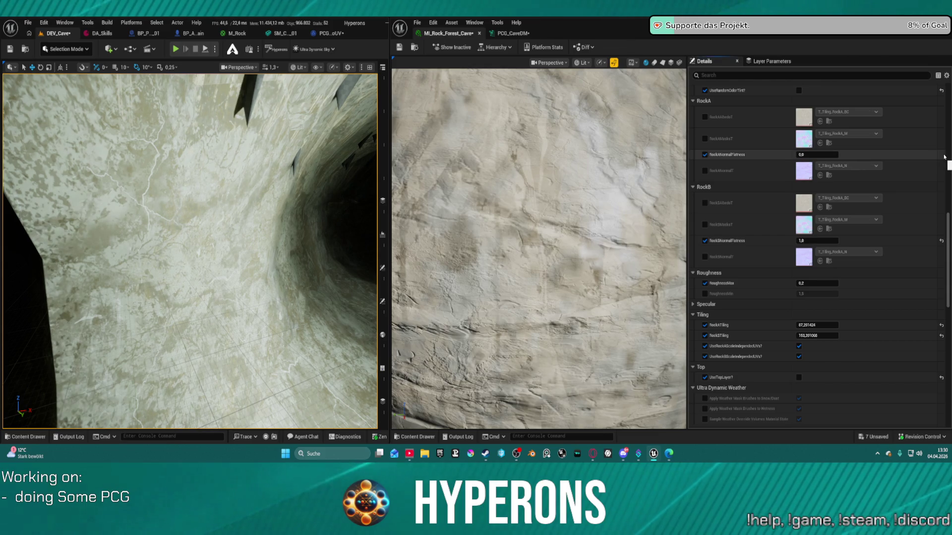
{"action": "left_click", "coordinate": [941, 242]}
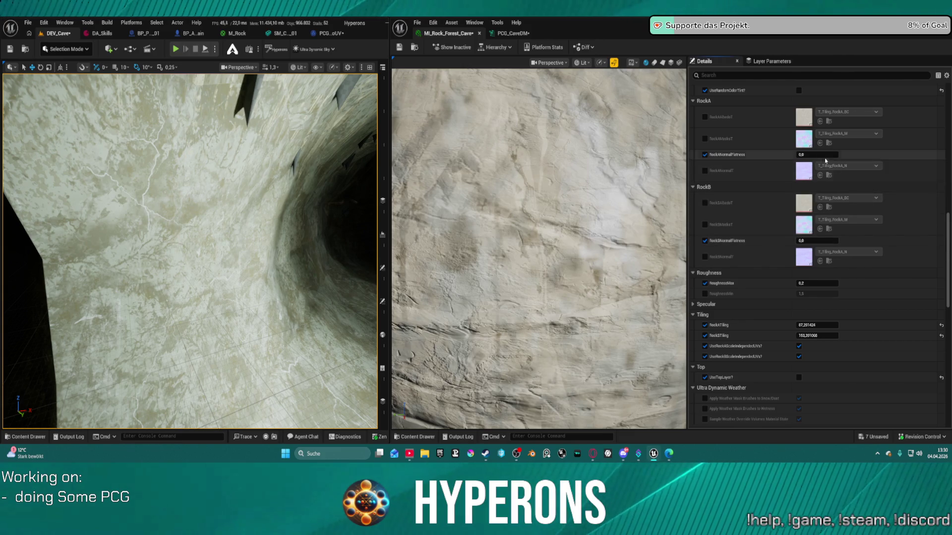
Try a higher RockANormalFlatness, revert it to 0, and inspect the rock surface in the tunnel.
{"action": "left_click_drag", "start_coordinate": [817, 154], "coordinate": [883, 158]}
{"action": "left_click", "coordinate": [943, 155]}
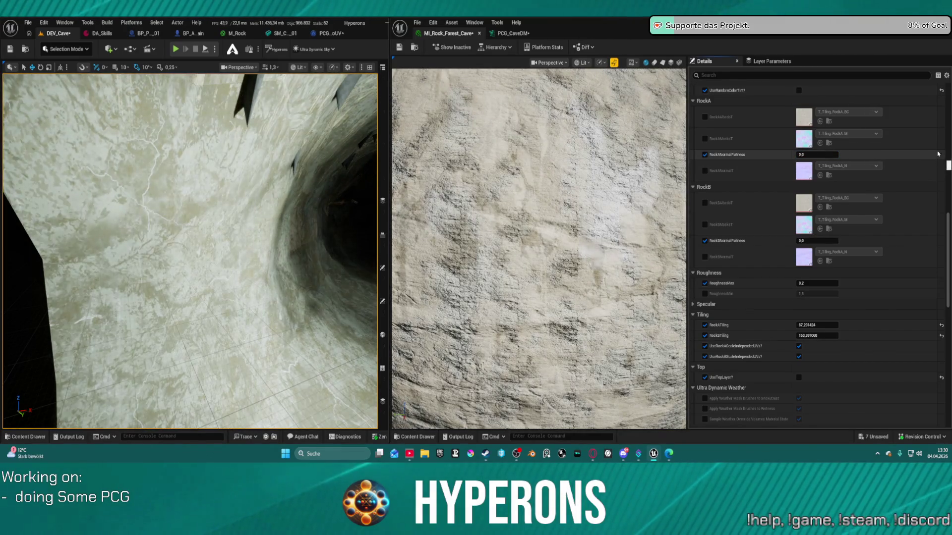
{"action": "left_click_drag", "start_coordinate": [258, 268], "coordinate": [273, 256]}
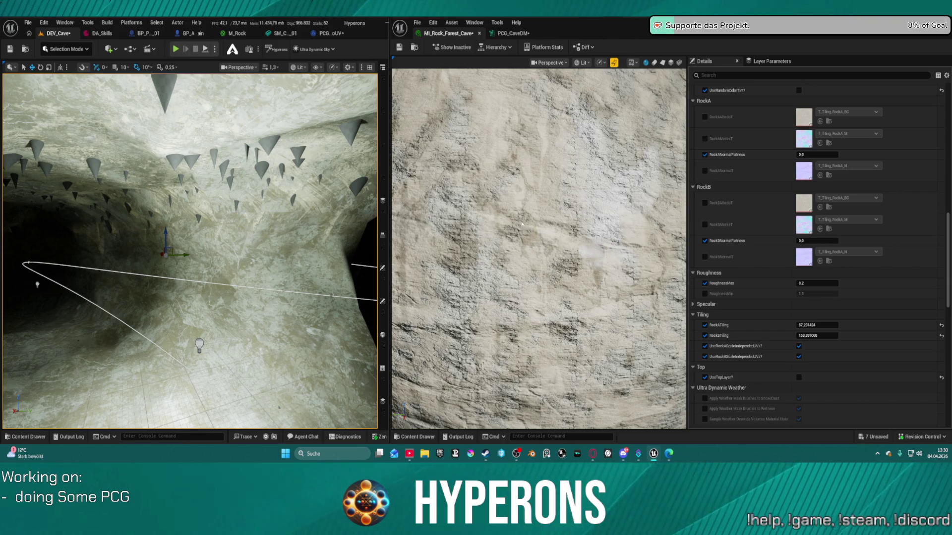
{"action": "scroll", "coordinate": [513, 232], "scroll_direction": "up", "scroll_amount": 5}
{"action": "left_click_drag", "start_coordinate": [512, 232], "coordinate": [516, 228]}
{"action": "scroll", "coordinate": [516, 227], "scroll_direction": "up", "scroll_amount": 5}
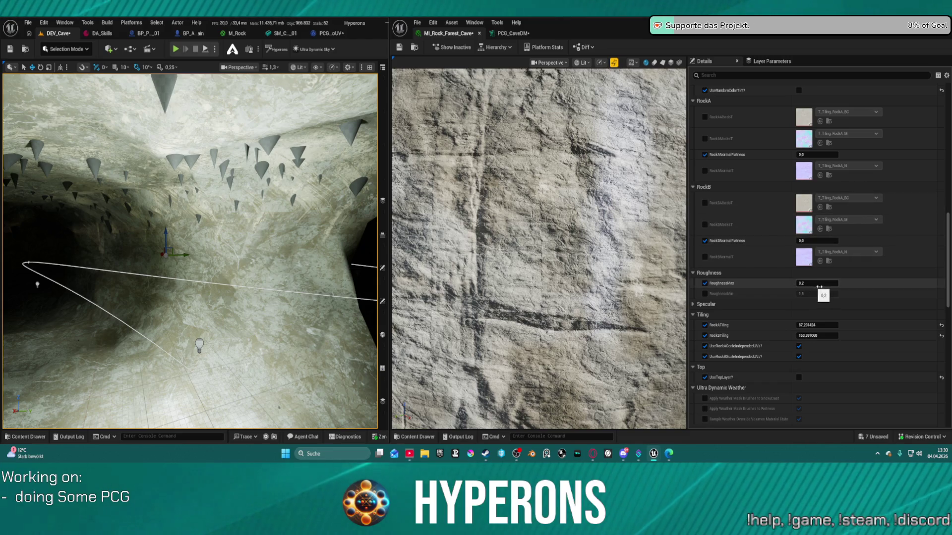
Reset RockATiling to 15, filter parameters by 'ilin', and override ColorMaskTriplanarTiling.
{"action": "left_click", "coordinate": [940, 325]}
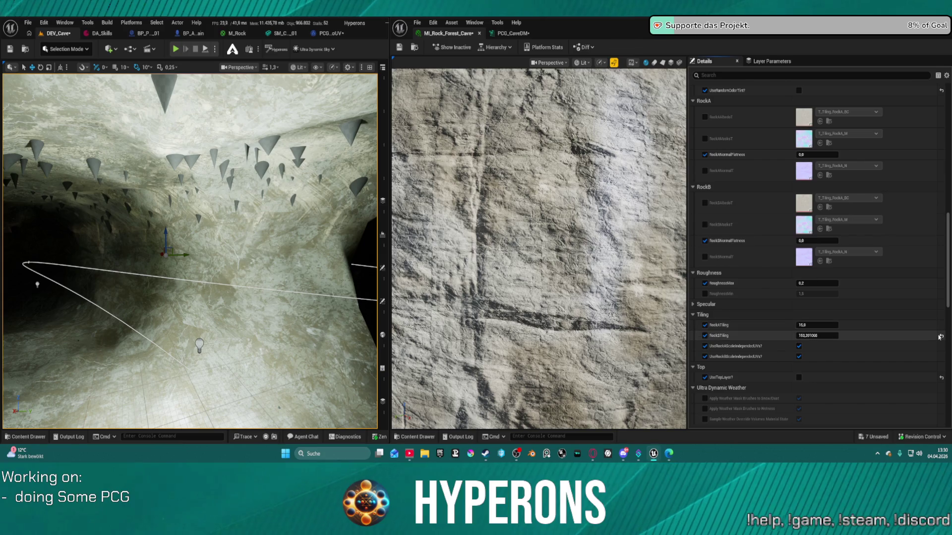
{"action": "left_click", "coordinate": [727, 74]}
{"action": "type", "text": "ilin"}
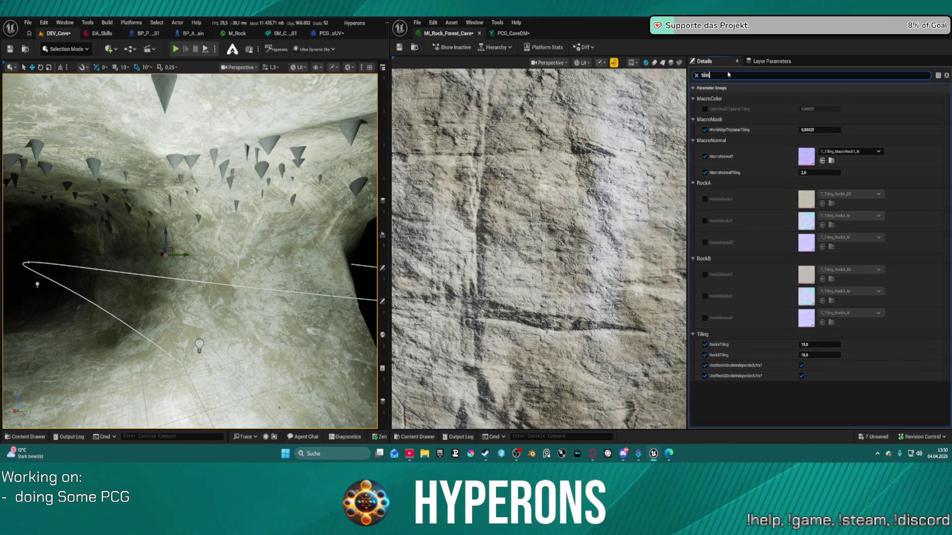
{"action": "left_click", "coordinate": [704, 108]}
{"action": "mouse_move", "coordinate": [818, 110]}
{"action": "left_mouse_down"}
{"action": "mouse_move", "coordinate": [865, 110]}
{"action": "mouse_move", "coordinate": [826, 119]}
{"action": "left_mouse_up"}
{"action": "left_click", "coordinate": [824, 110]}
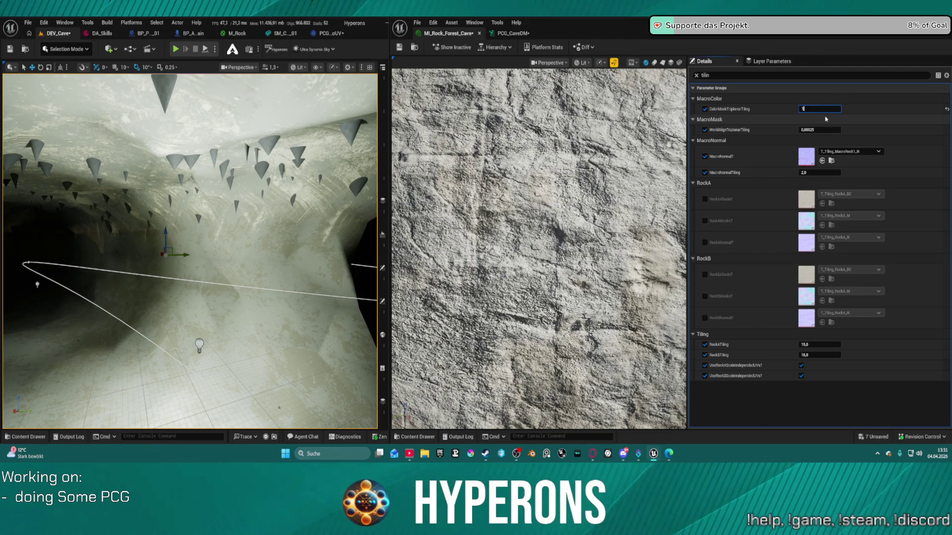
{"action": "type", "text": "1"}
{"action": "key", "text": "Return"}
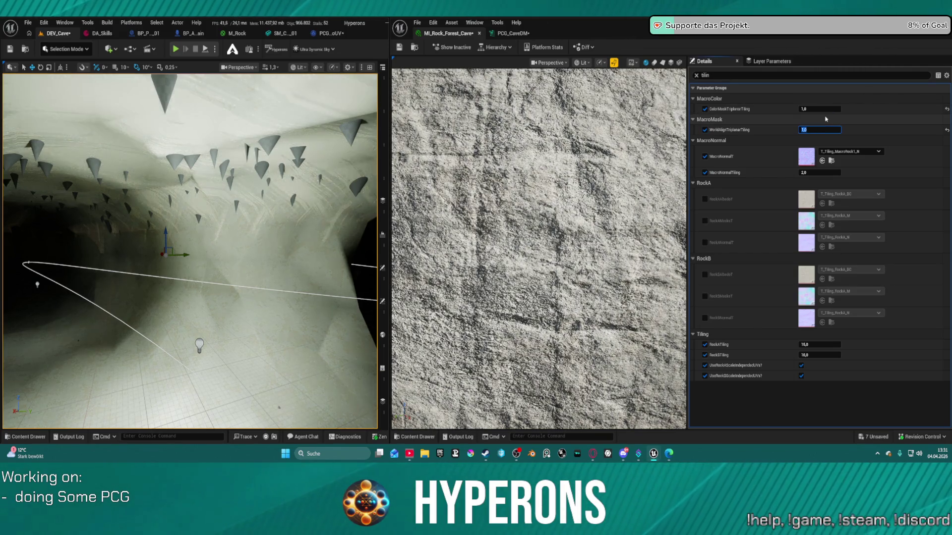
Reset both triplanar tilings, then set ColorMaskTriplanarTiling and WorldAlignTriplanarTiling to 0,001.
{"action": "left_click_drag", "start_coordinate": [188, 247], "coordinate": [188, 337]}
{"action": "scroll", "coordinate": [190, 251], "scroll_direction": "down", "scroll_amount": 2}
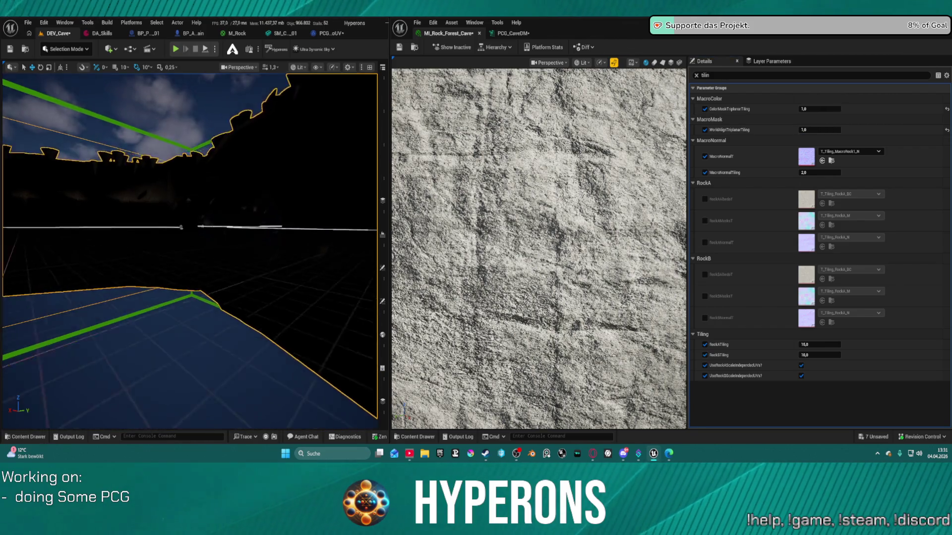
{"action": "scroll", "coordinate": [189, 250], "scroll_direction": "down", "scroll_amount": 1}
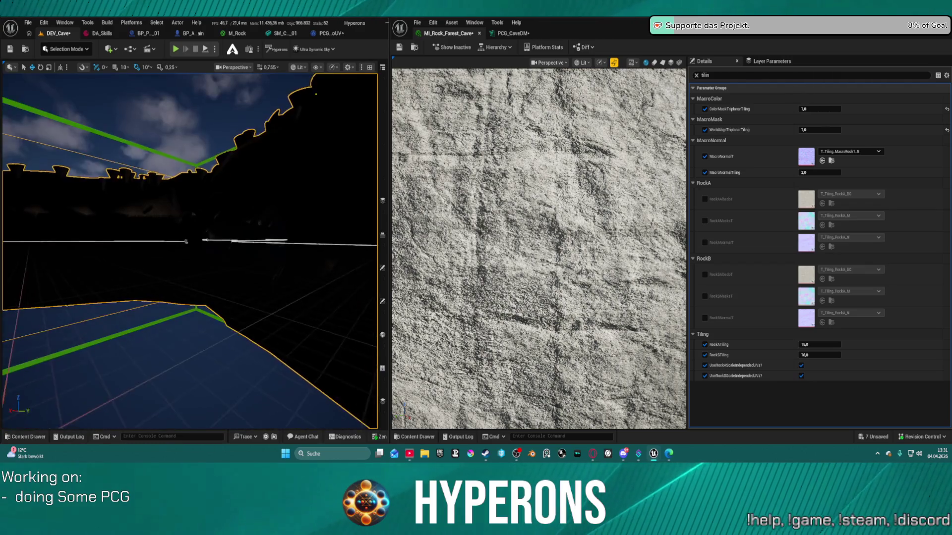
{"action": "left_click", "coordinate": [947, 108]}
{"action": "left_click", "coordinate": [947, 130]}
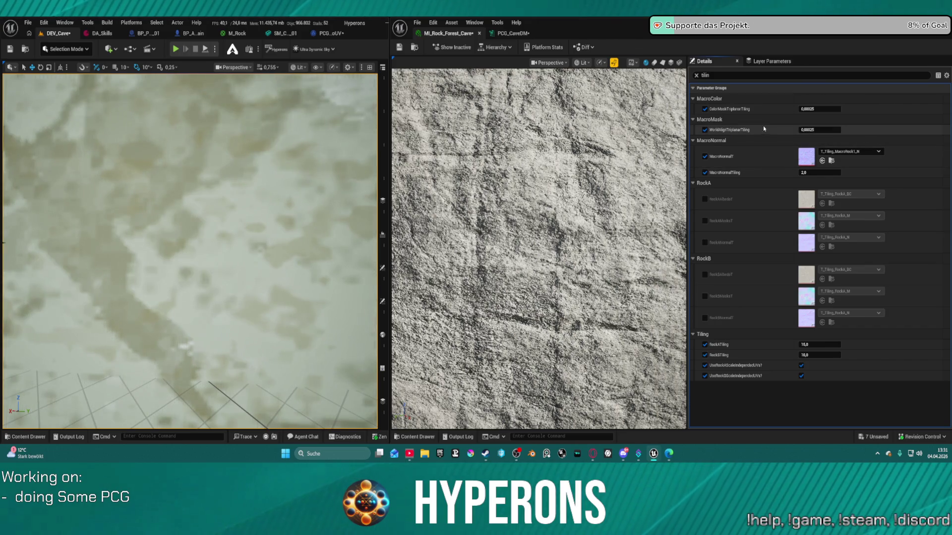
{"action": "type", "text": "0,001"}
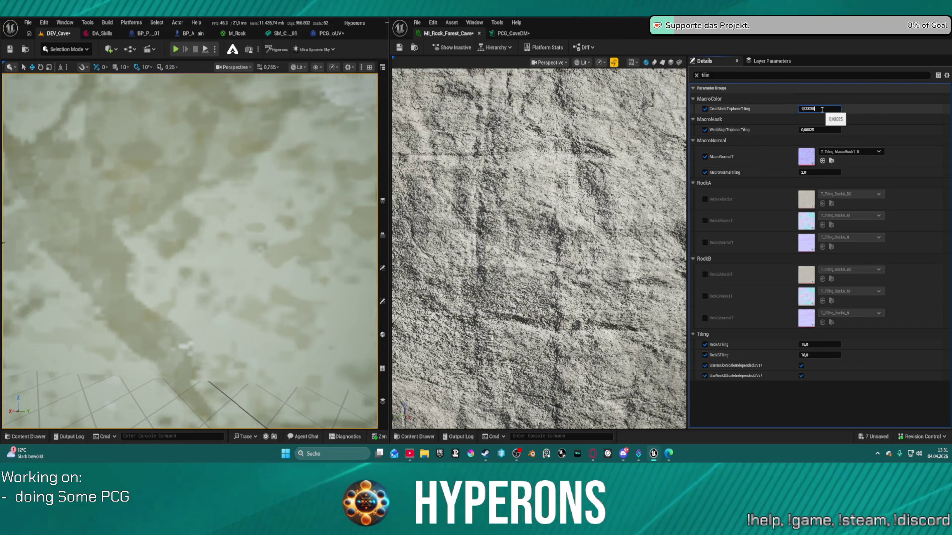
{"action": "key", "text": "Return"}
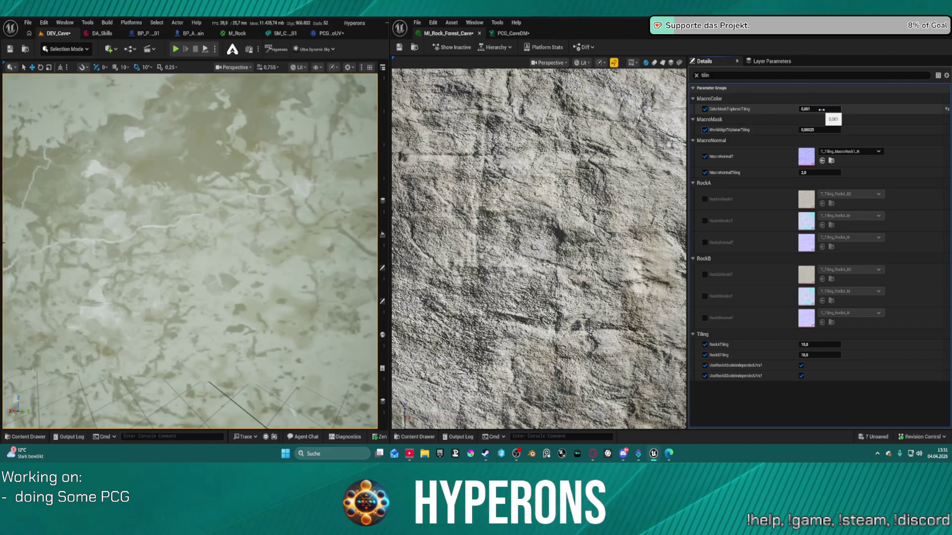
{"action": "left_click", "coordinate": [819, 129]}
{"action": "type", "text": "0,001"}
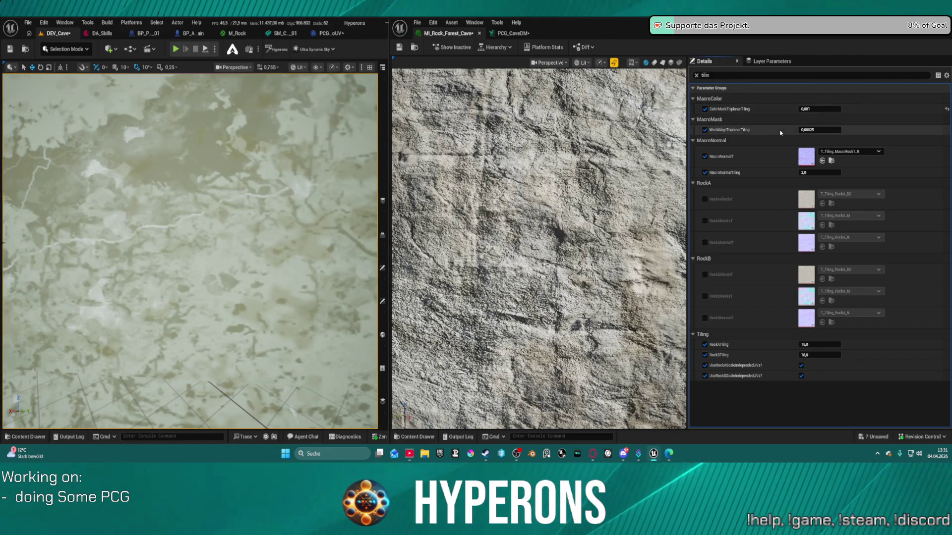
{"action": "key", "text": "Return"}
Raise both triplanar tilings to 0,005 and fly the camera down to the cave floor.
{"action": "scroll", "coordinate": [189, 251], "scroll_direction": "down", "scroll_amount": 10}
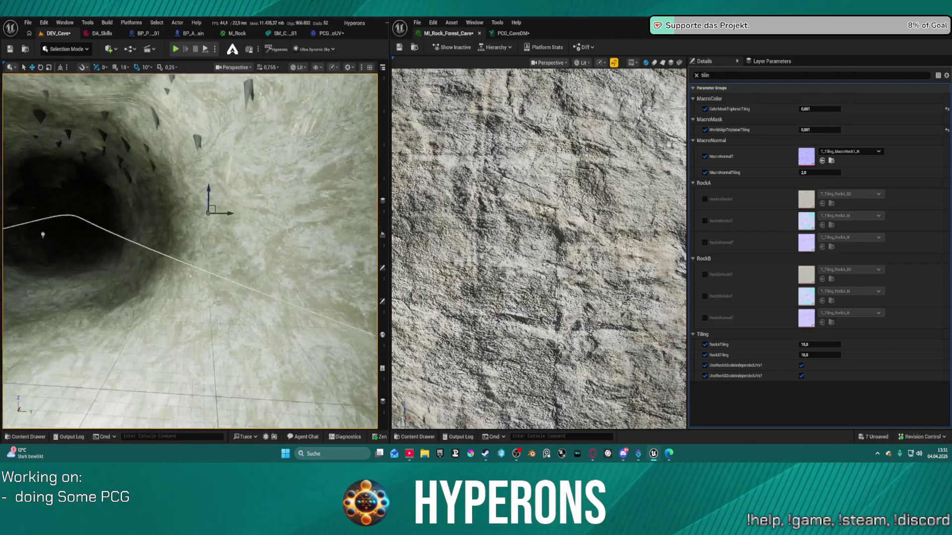
{"action": "scroll", "coordinate": [190, 252], "scroll_direction": "up", "scroll_amount": 10}
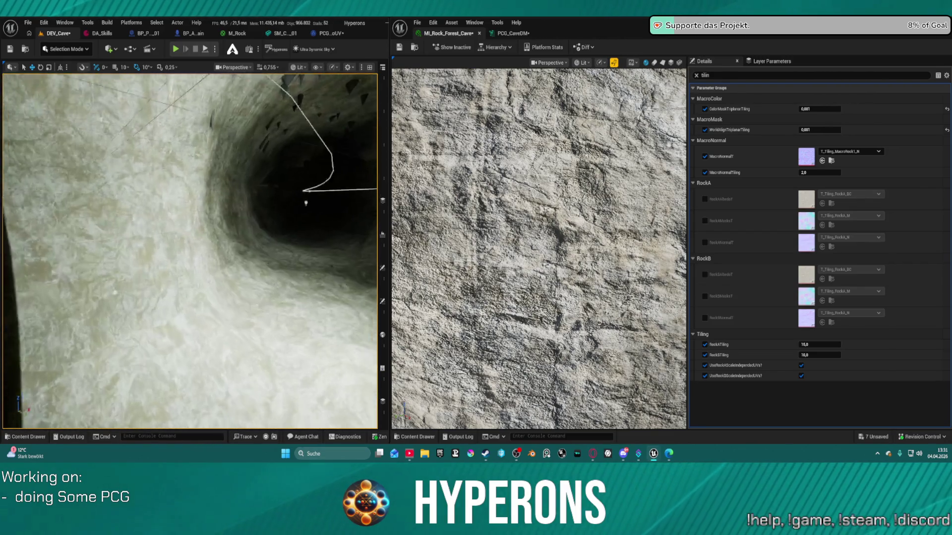
{"action": "scroll", "coordinate": [190, 251], "scroll_direction": "down", "scroll_amount": 10}
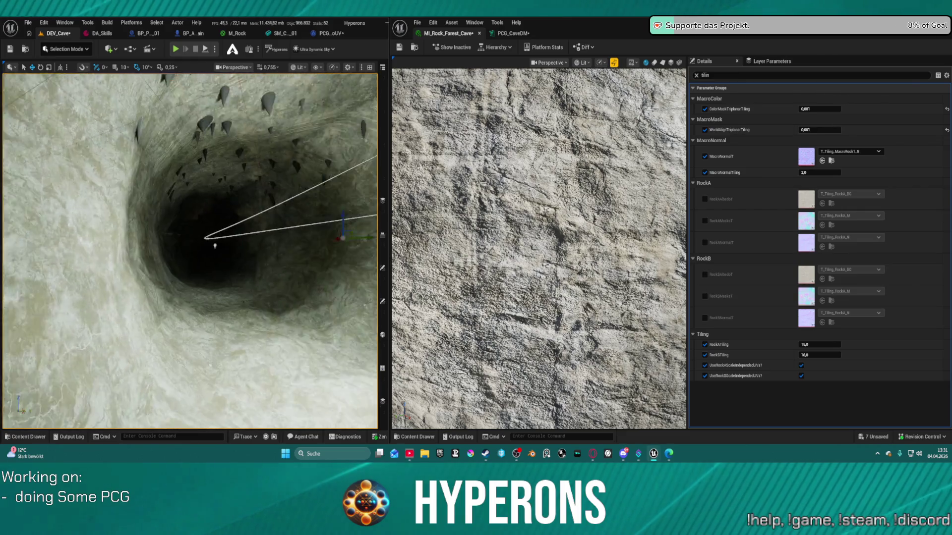
{"action": "scroll", "coordinate": [190, 251], "scroll_direction": "up", "scroll_amount": 5}
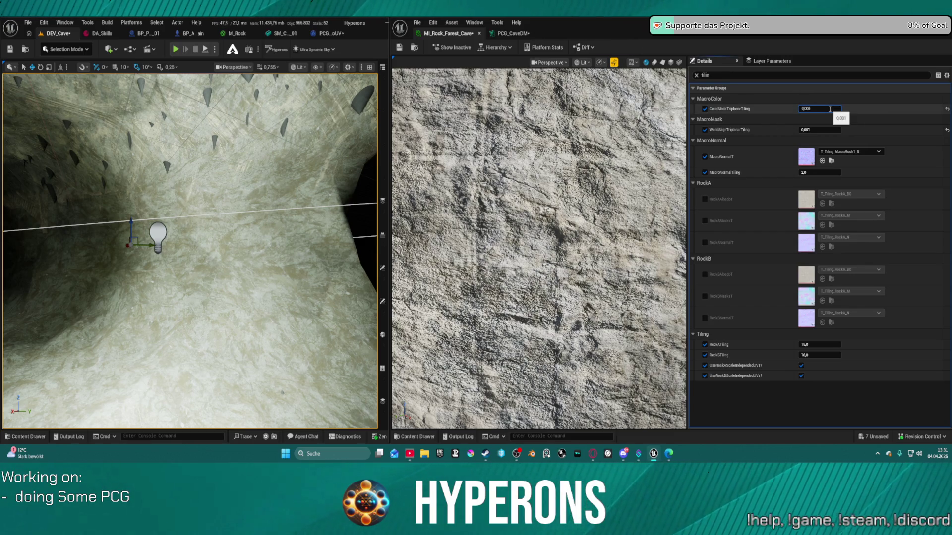
{"action": "key", "text": "Return"}
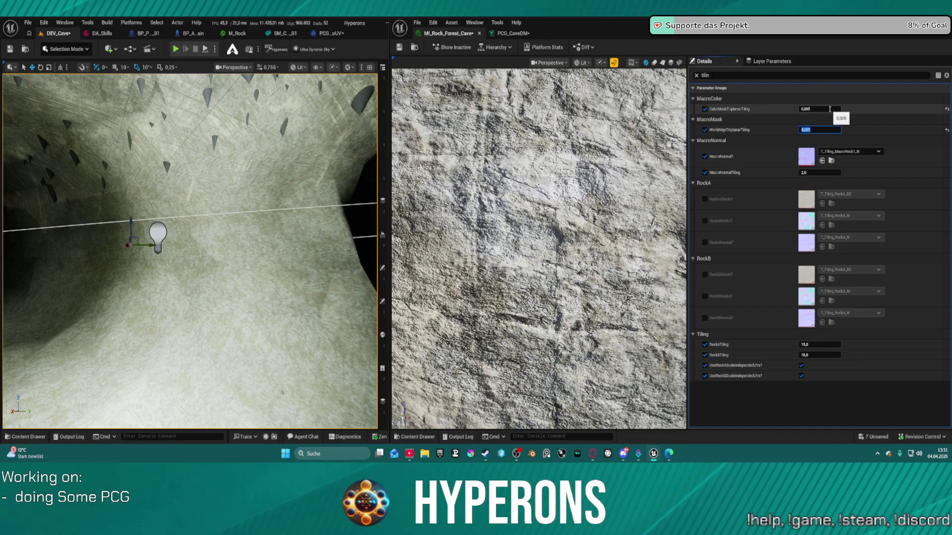
{"action": "key", "text": "BackSpace"}
{"action": "type", "text": "5"}
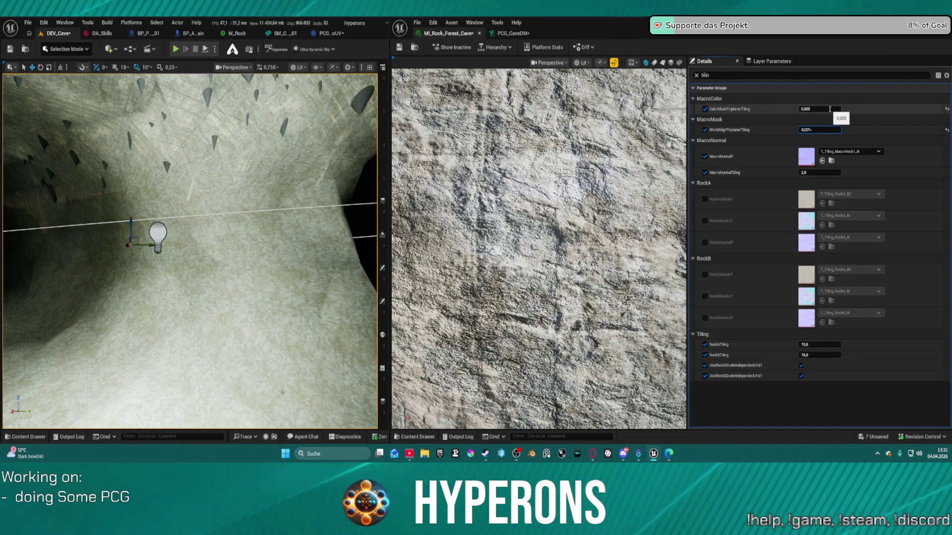
{"action": "key", "text": "Return"}
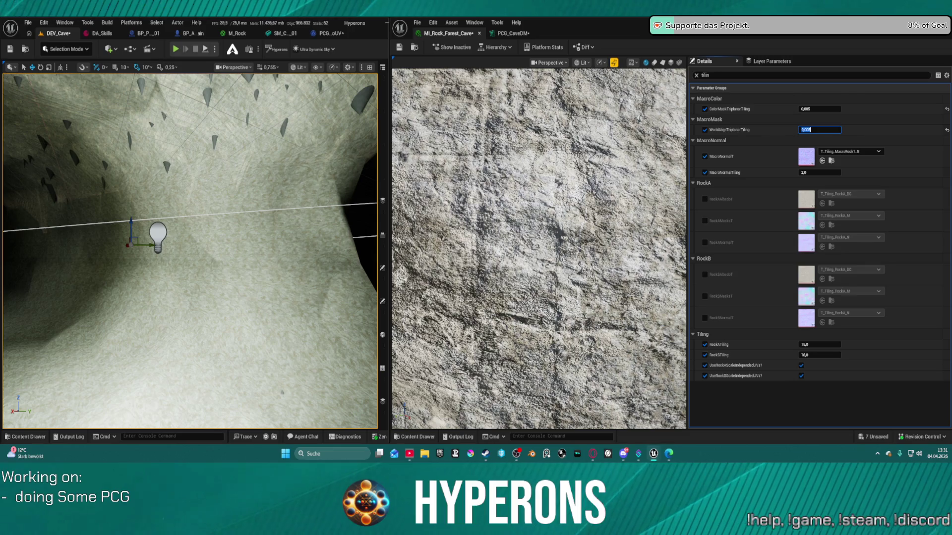
{"action": "mouse_move", "coordinate": [168, 199]}
{"action": "left_mouse_down"}
{"action": "mouse_move", "coordinate": [175, 235]}
{"action": "mouse_move", "coordinate": [249, 190]}
{"action": "left_mouse_up"}
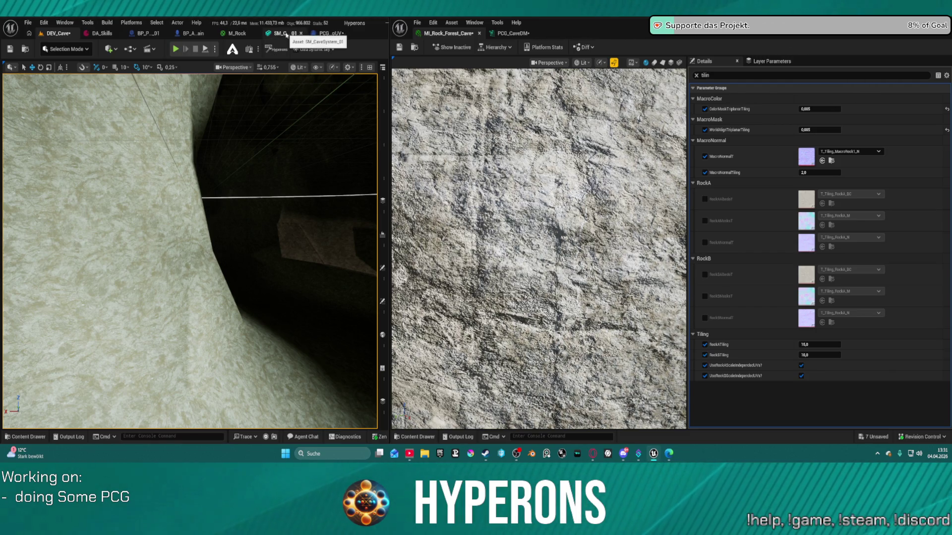
Open SM_CaveSystem_01, then pan and zoom the PCG_CaveDM graph toward its mesh nodes.
{"action": "left_click", "coordinate": [286, 35]}
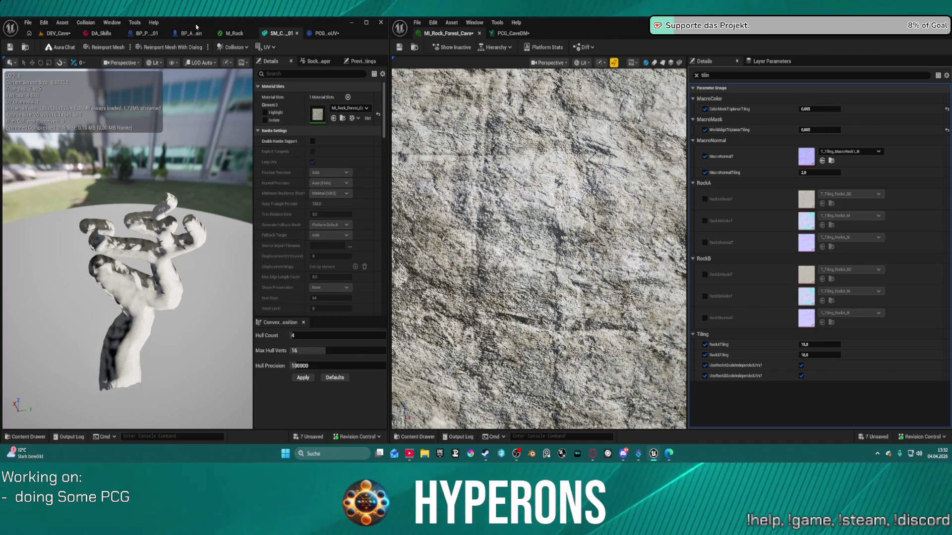
{"action": "left_click", "coordinate": [532, 33]}
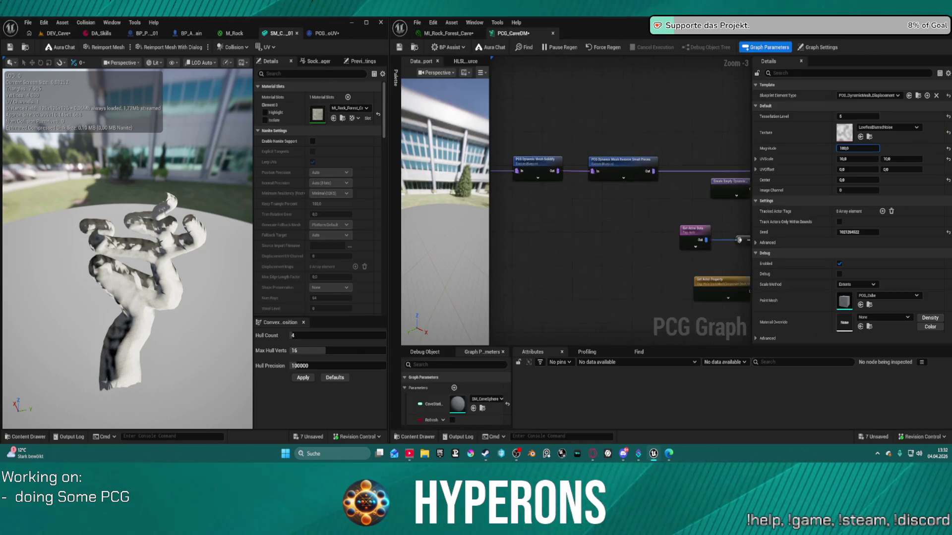
{"action": "mouse_move", "coordinate": [654, 162]}
{"action": "left_mouse_down"}
{"action": "mouse_move", "coordinate": [640, 157]}
{"action": "mouse_move", "coordinate": [691, 159]}
{"action": "left_mouse_up"}
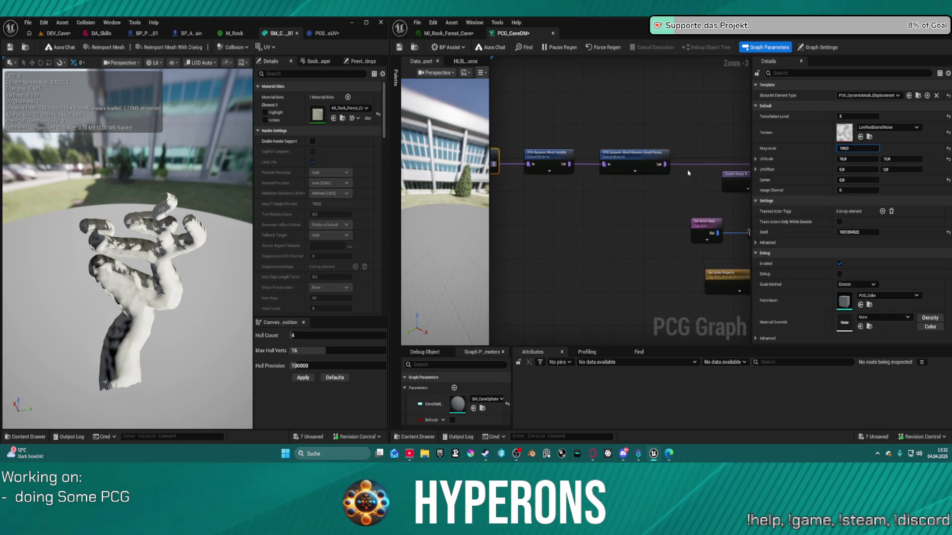
{"action": "scroll", "coordinate": [665, 159], "scroll_direction": "up", "scroll_amount": 4}
Open the Flip Normals node's blueprint from the PCG_CaveDM graph.
{"action": "mouse_move", "coordinate": [631, 162]}
{"action": "left_mouse_down"}
{"action": "mouse_move", "coordinate": [505, 159]}
{"action": "mouse_move", "coordinate": [476, 139]}
{"action": "left_mouse_up"}
{"action": "left_click", "coordinate": [568, 138]}
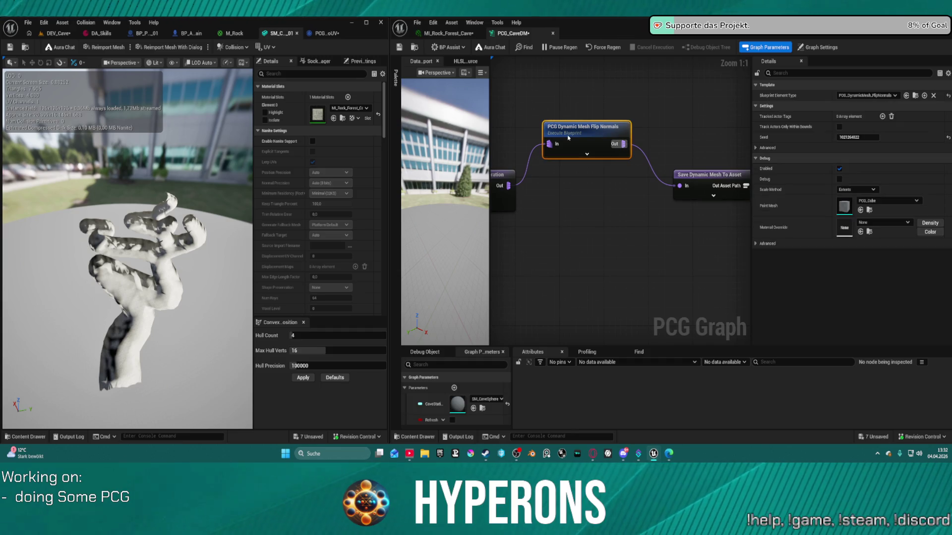
{"action": "double_click", "coordinate": [568, 138]}
{"action": "left_click", "coordinate": [644, 181]}
Insert a Recompute Normals node between the mesh input and Flip Normals.
{"action": "left_click_drag", "start_coordinate": [558, 194], "coordinate": [580, 253]}
{"action": "type", "text": "norma"}
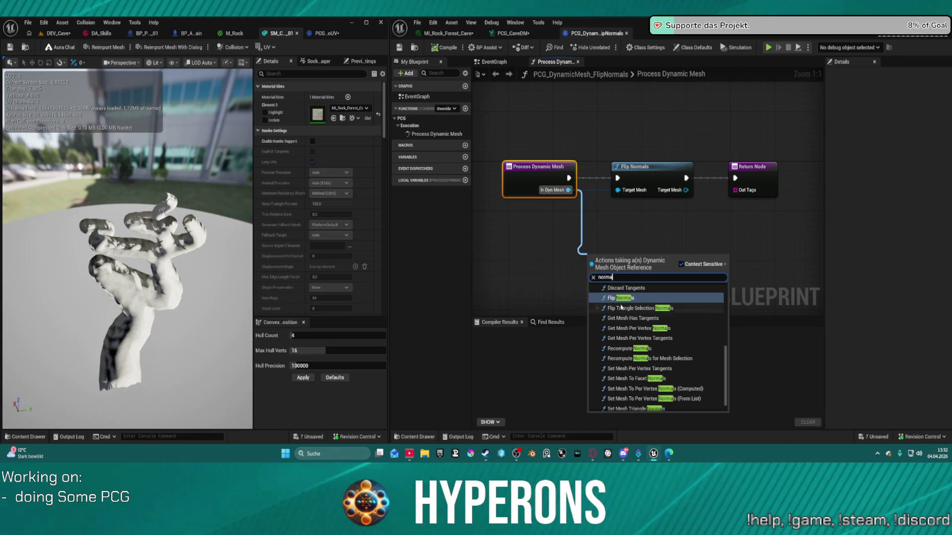
{"action": "left_click", "coordinate": [619, 352]}
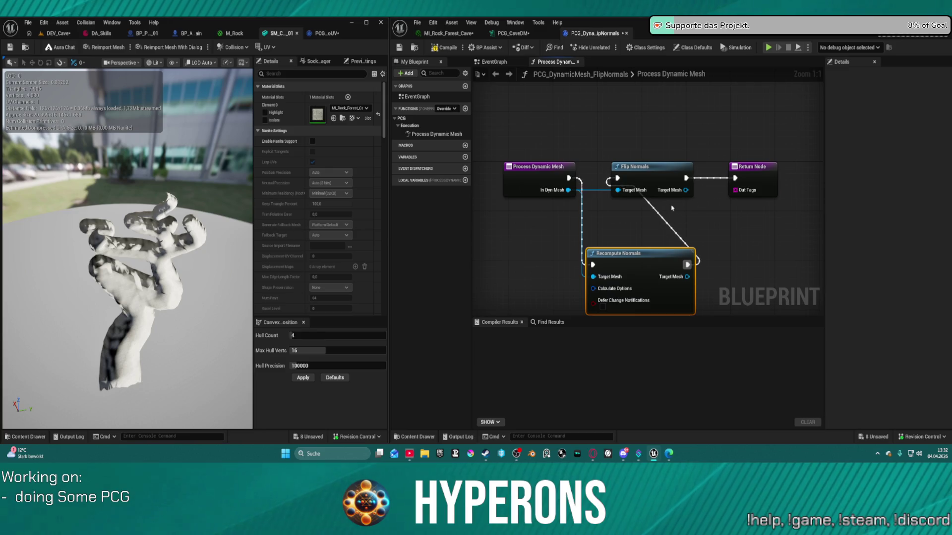
{"action": "left_click_drag", "start_coordinate": [519, 172], "coordinate": [429, 173]}
{"action": "mouse_move", "coordinate": [659, 255]}
{"action": "left_mouse_down"}
{"action": "mouse_move", "coordinate": [624, 248]}
{"action": "mouse_move", "coordinate": [546, 174]}
{"action": "left_mouse_up"}
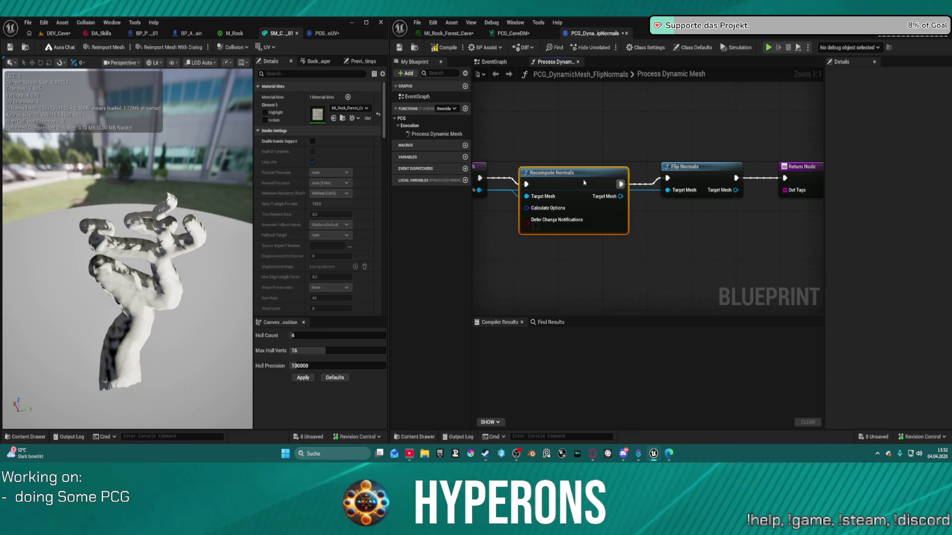
{"action": "left_click_drag", "start_coordinate": [597, 202], "coordinate": [680, 204]}
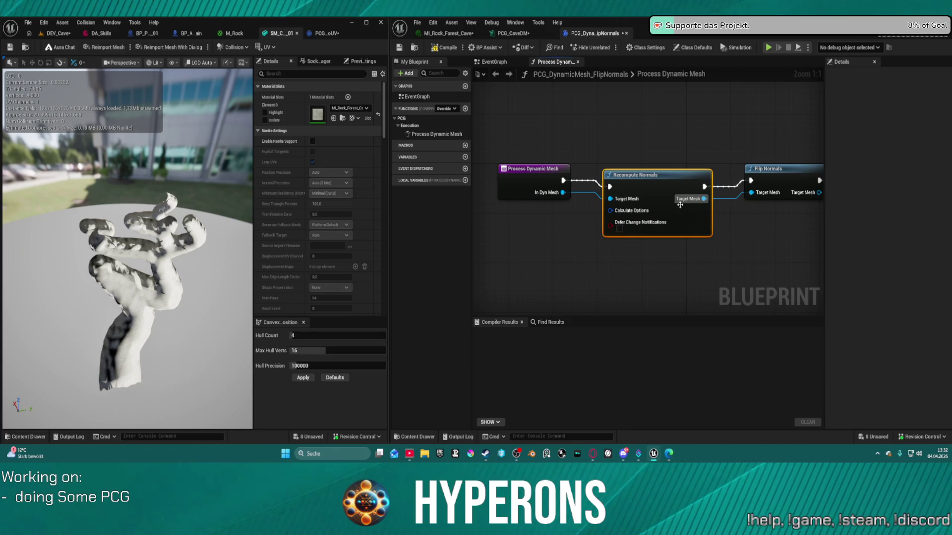
{"action": "mouse_move", "coordinate": [612, 214]}
{"action": "left_mouse_down"}
{"action": "mouse_move", "coordinate": [562, 221]}
{"action": "mouse_move", "coordinate": [634, 198]}
{"action": "mouse_move", "coordinate": [558, 229]}
{"action": "left_mouse_up"}
Feed Make Calculate Normals Options into Recompute Normals, compile, and regenerate the cave mesh.
{"action": "type", "text": "make"}
{"action": "key", "text": "Return"}
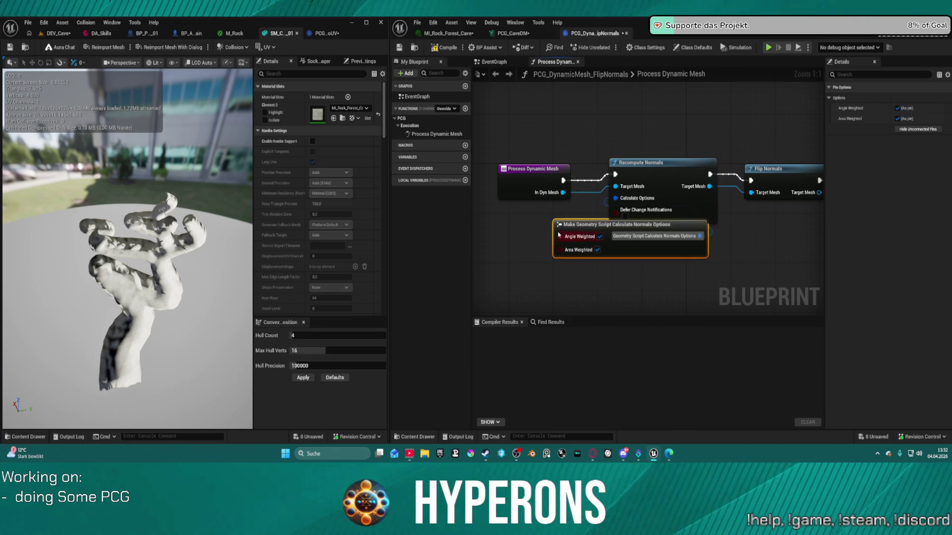
{"action": "left_click_drag", "start_coordinate": [567, 229], "coordinate": [482, 260]}
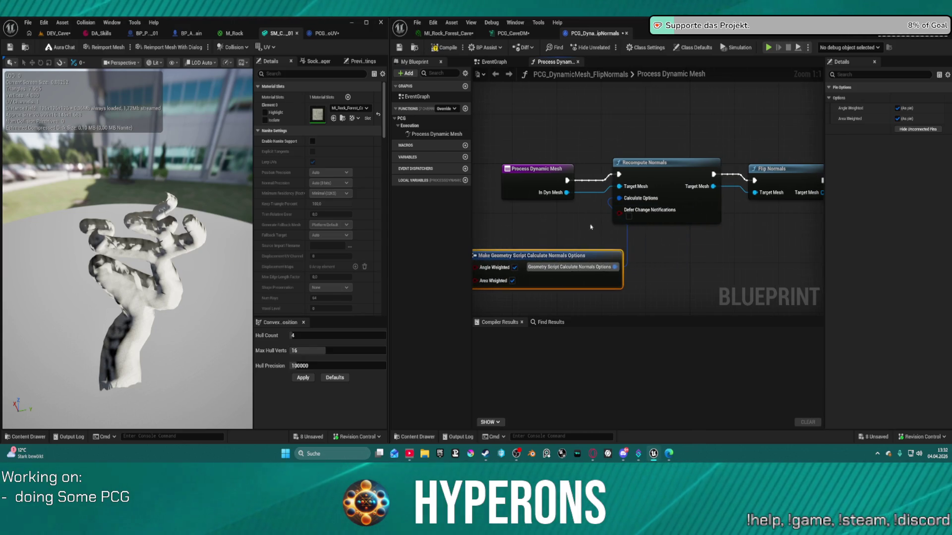
{"action": "left_click", "coordinate": [445, 49]}
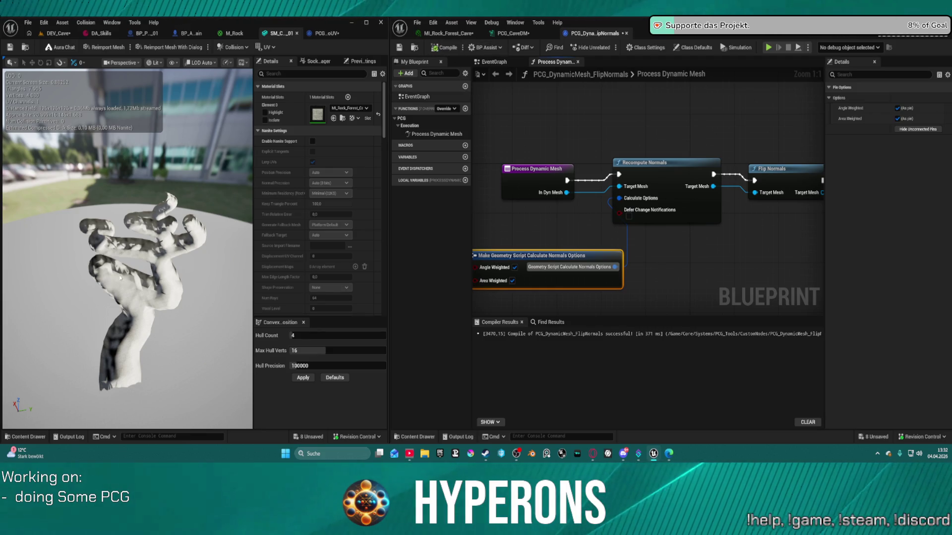
{"action": "left_click", "coordinate": [104, 48]}
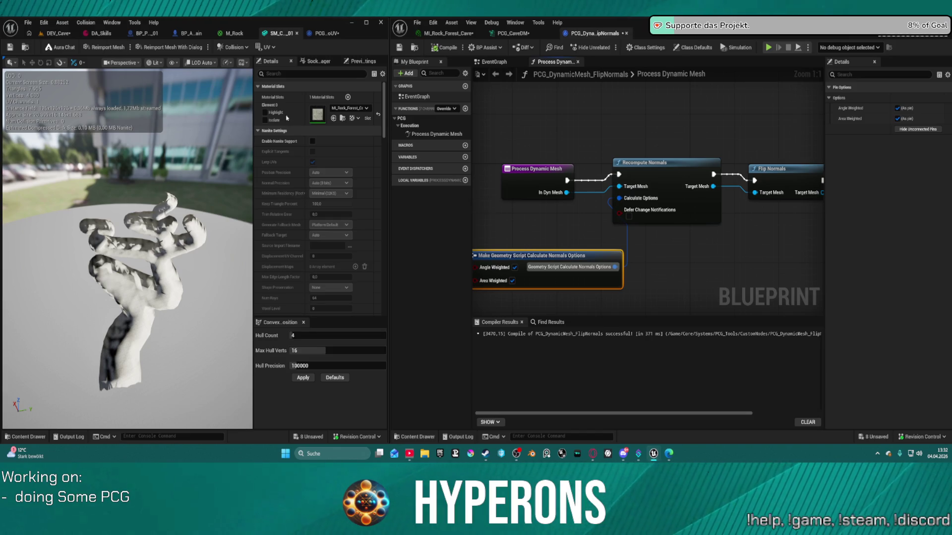
{"action": "left_click", "coordinate": [63, 36]}
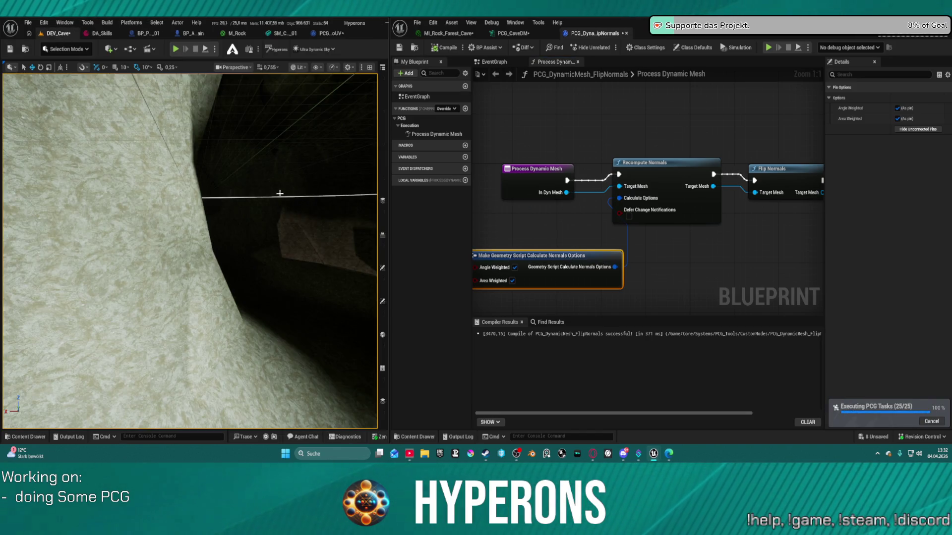
Fly down the regenerated cave tunnel to inspect the lit rock walls and ceiling spikes.
{"action": "scroll", "coordinate": [190, 250], "scroll_direction": "down", "scroll_amount": 3}
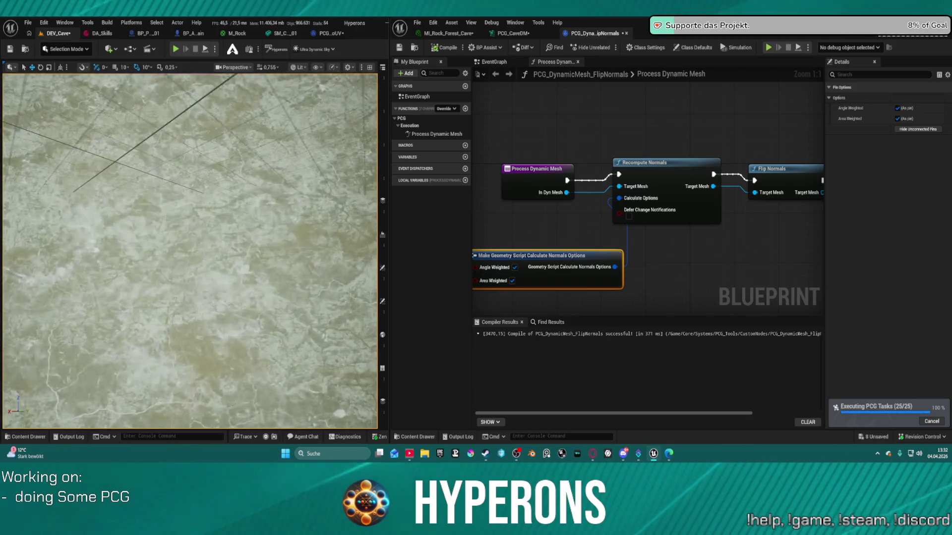
{"action": "mouse_move", "coordinate": [189, 251]}
{"action": "left_mouse_down"}
{"action": "mouse_move", "coordinate": [355, 299]}
{"action": "mouse_move", "coordinate": [252, 188]}
{"action": "left_mouse_up"}
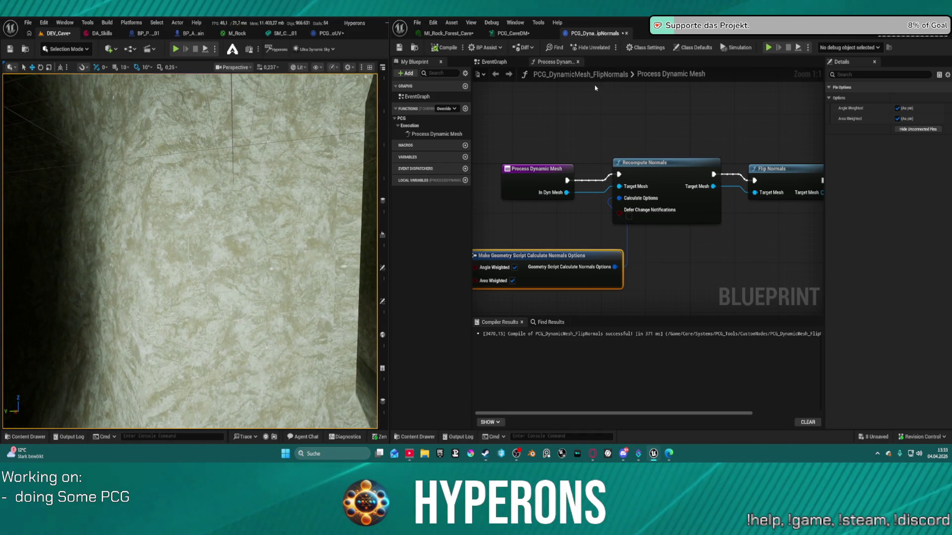
{"action": "left_click", "coordinate": [472, 33]}
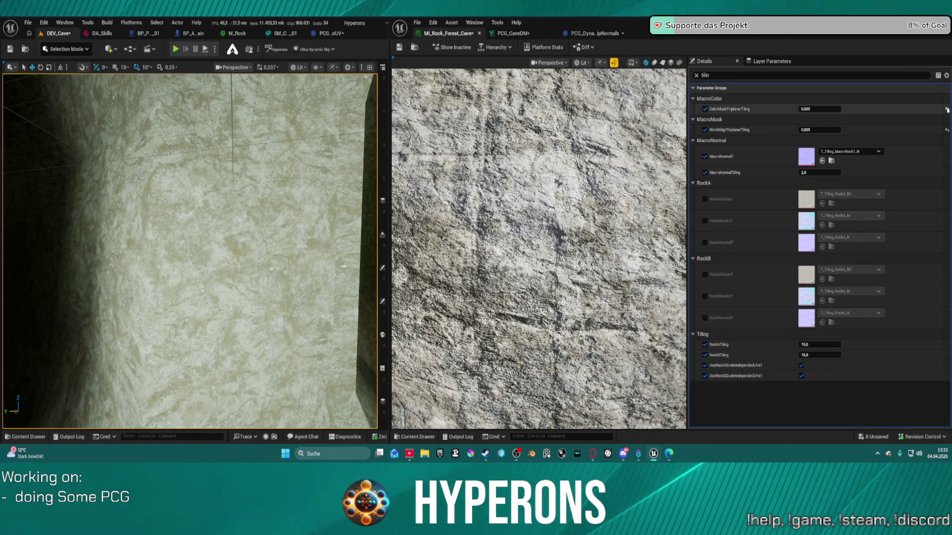
Commit 0,003 for both triplanar tilings and fly the camera toward the cave opening.
{"action": "left_click", "coordinate": [833, 110]}
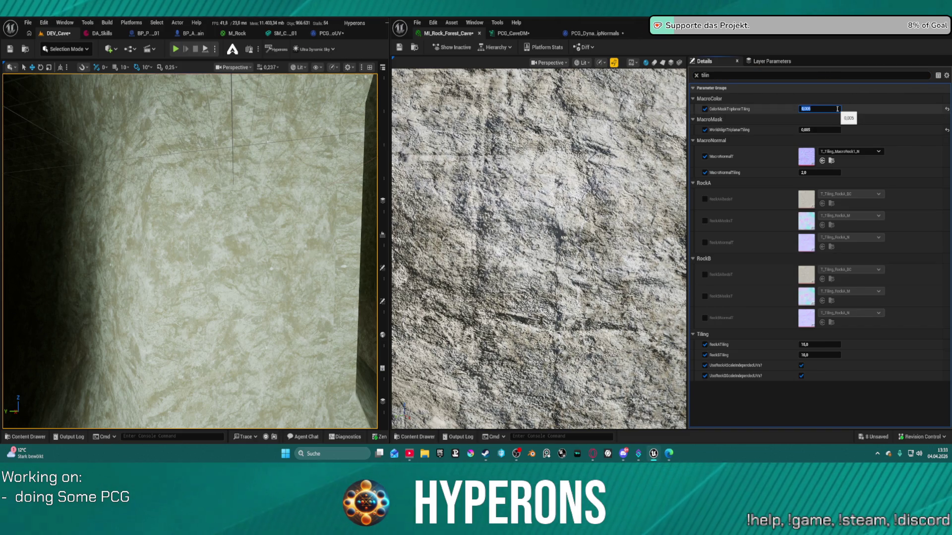
{"action": "type", "text": "0,008"}
{"action": "type", "text": "0,003"}
{"action": "key", "text": "Return"}
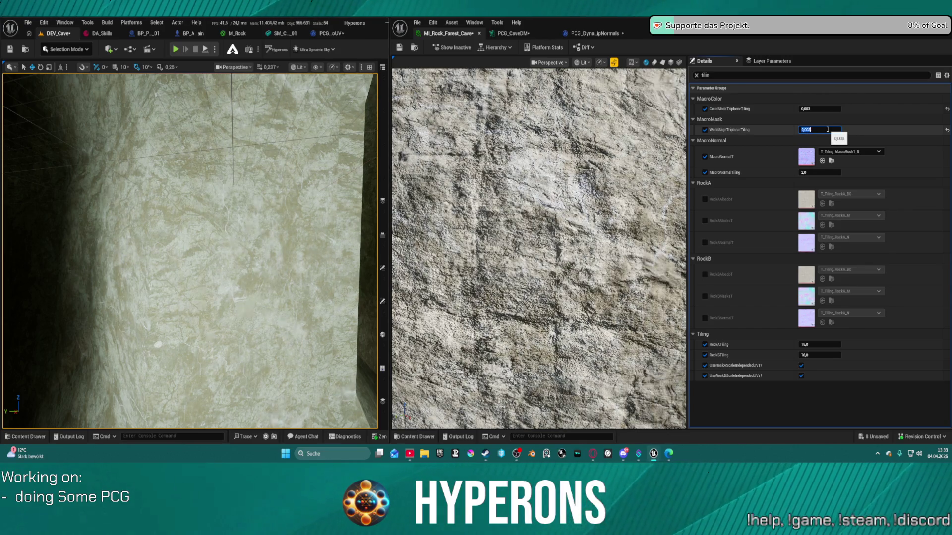
{"action": "key", "text": "Return"}
{"action": "mouse_move", "coordinate": [249, 212]}
{"action": "left_mouse_down"}
{"action": "mouse_move", "coordinate": [248, 323]}
{"action": "mouse_move", "coordinate": [335, 298]}
{"action": "mouse_move", "coordinate": [325, 308]}
{"action": "mouse_move", "coordinate": [312, 258]}
{"action": "mouse_move", "coordinate": [282, 275]}
{"action": "mouse_move", "coordinate": [258, 257]}
{"action": "mouse_move", "coordinate": [233, 277]}
{"action": "mouse_move", "coordinate": [228, 263]}
{"action": "mouse_move", "coordinate": [238, 260]}
{"action": "mouse_move", "coordinate": [218, 251]}
{"action": "left_mouse_up"}
{"action": "left_click_drag", "start_coordinate": [270, 228], "coordinate": [271, 228]}
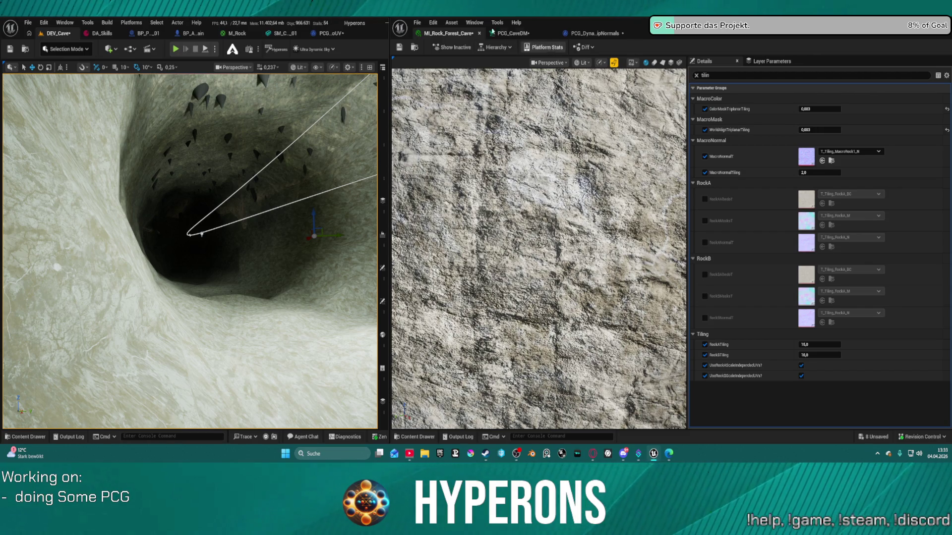
{"action": "left_click", "coordinate": [235, 33]}
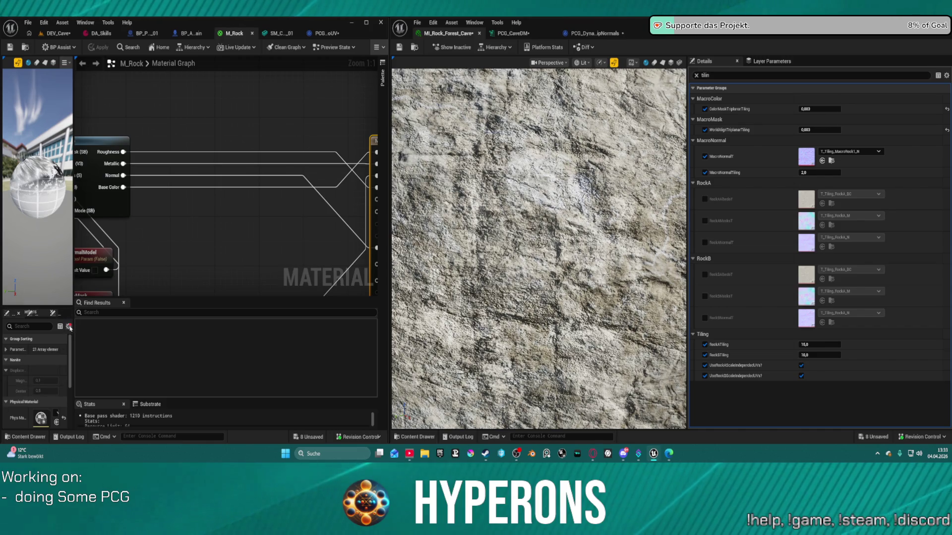
List all M_Rock properties by disabling Show Only Modified, and clear the 'tilin' parameter search.
{"action": "left_click_drag", "start_coordinate": [73, 327], "coordinate": [148, 327]}
{"action": "scroll", "coordinate": [113, 382], "scroll_direction": "down", "scroll_amount": 3}
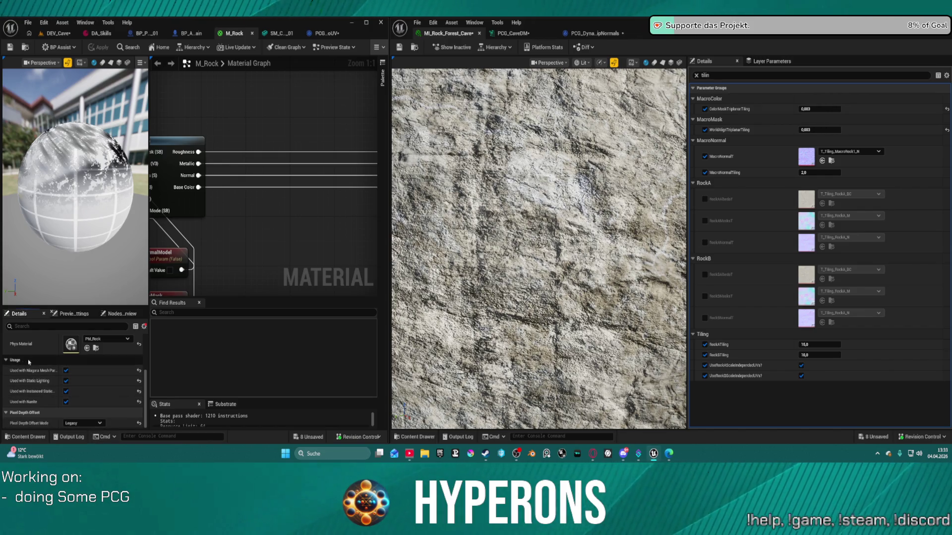
{"action": "scroll", "coordinate": [45, 377], "scroll_direction": "up", "scroll_amount": 3}
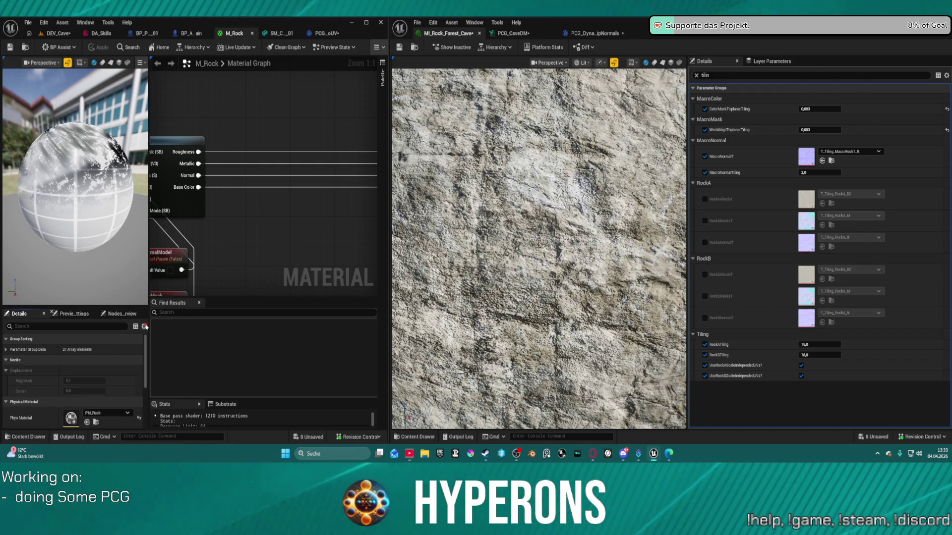
{"action": "left_click", "coordinate": [144, 326]}
{"action": "left_click", "coordinate": [157, 339]}
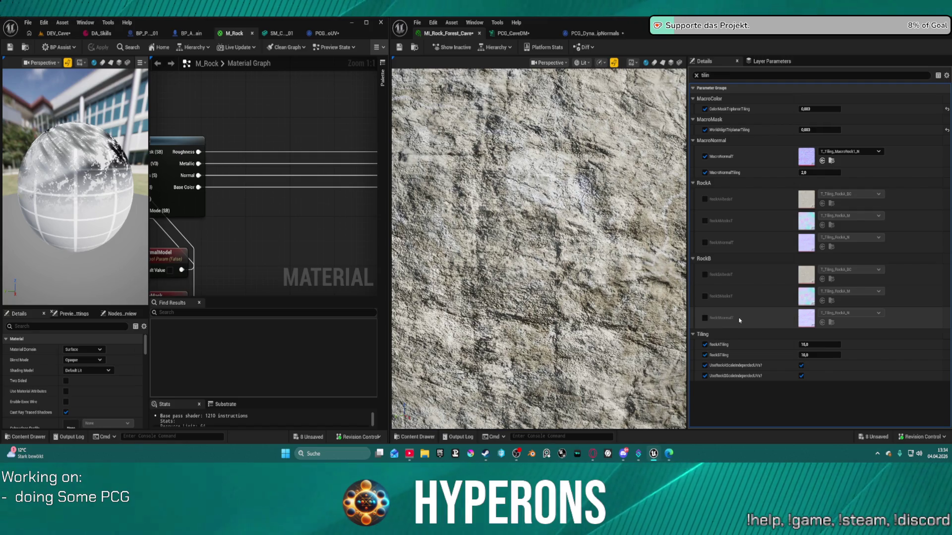
{"action": "left_click", "coordinate": [696, 76]}
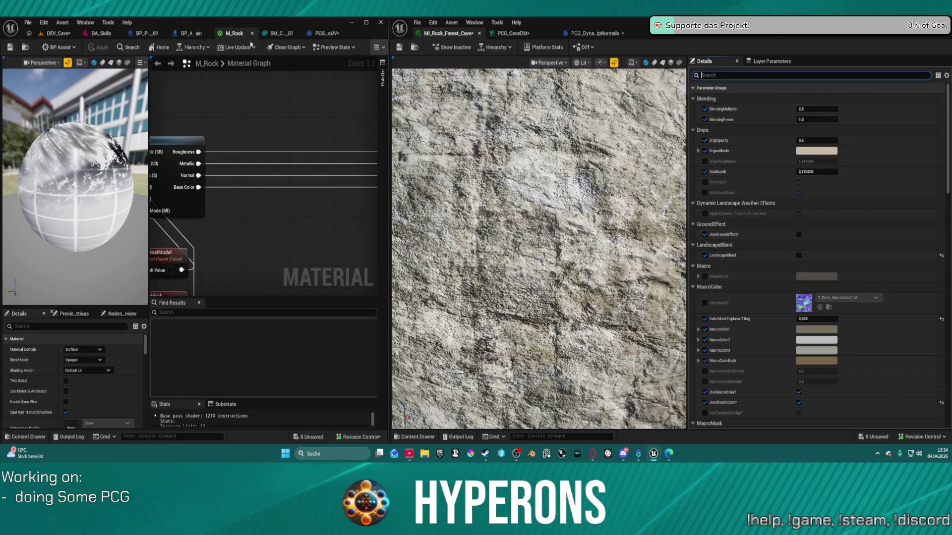
In the DEV_Cave level, toggle UseMacroNormalMapPlanarMask on, then back off.
{"action": "left_click", "coordinate": [67, 34]}
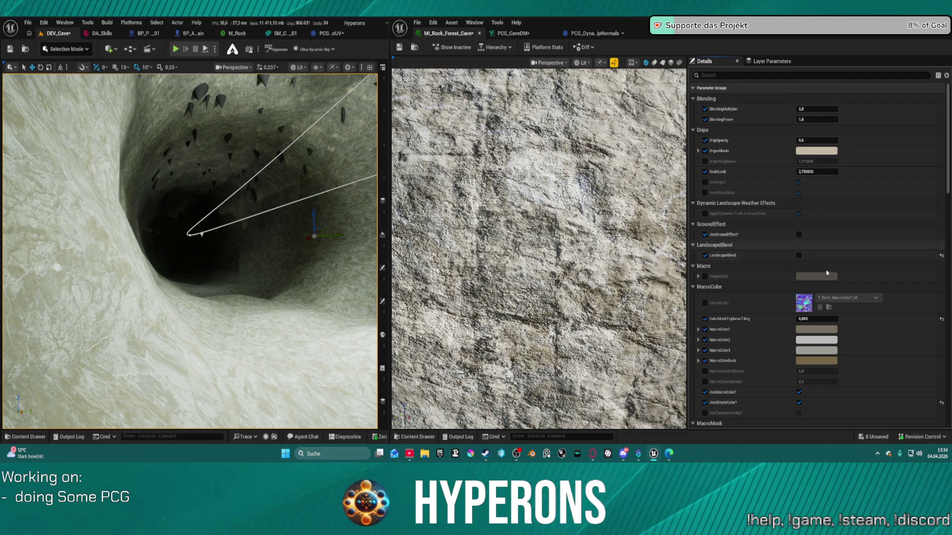
{"action": "scroll", "coordinate": [785, 325], "scroll_direction": "down", "scroll_amount": 7}
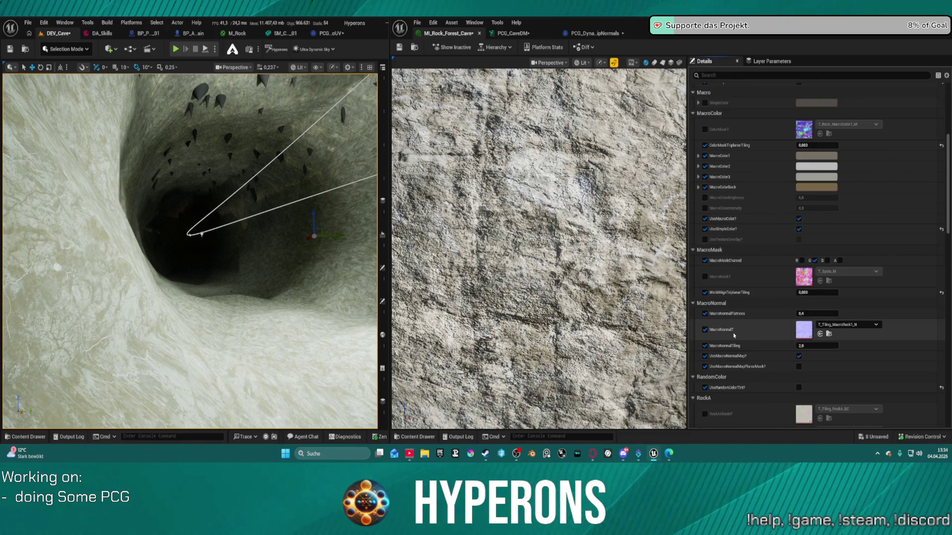
{"action": "scroll", "coordinate": [736, 335], "scroll_direction": "down", "scroll_amount": 2}
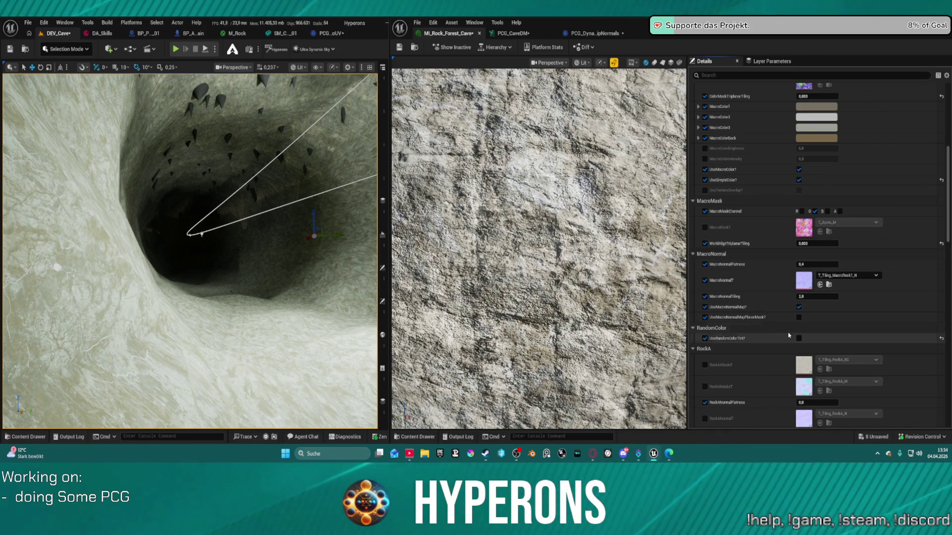
{"action": "left_click", "coordinate": [798, 317]}
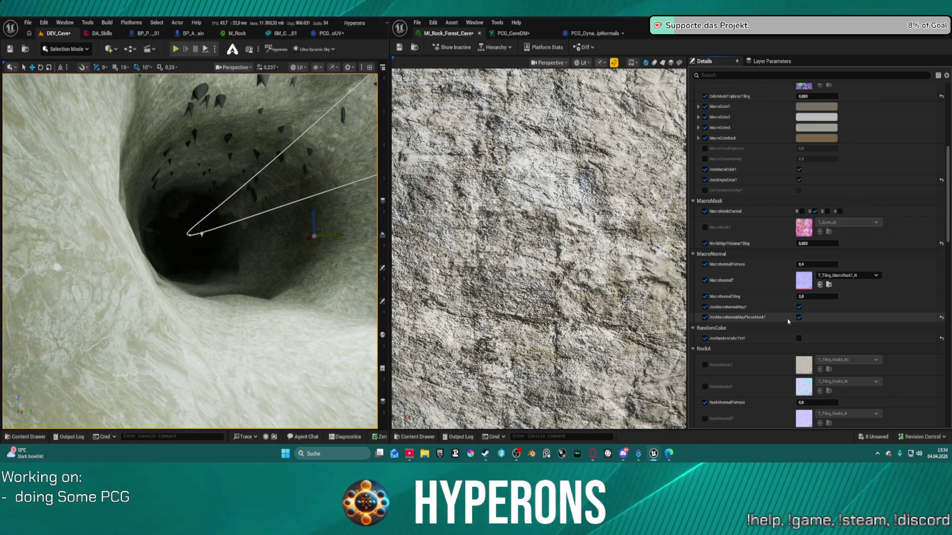
{"action": "left_click", "coordinate": [799, 318]}
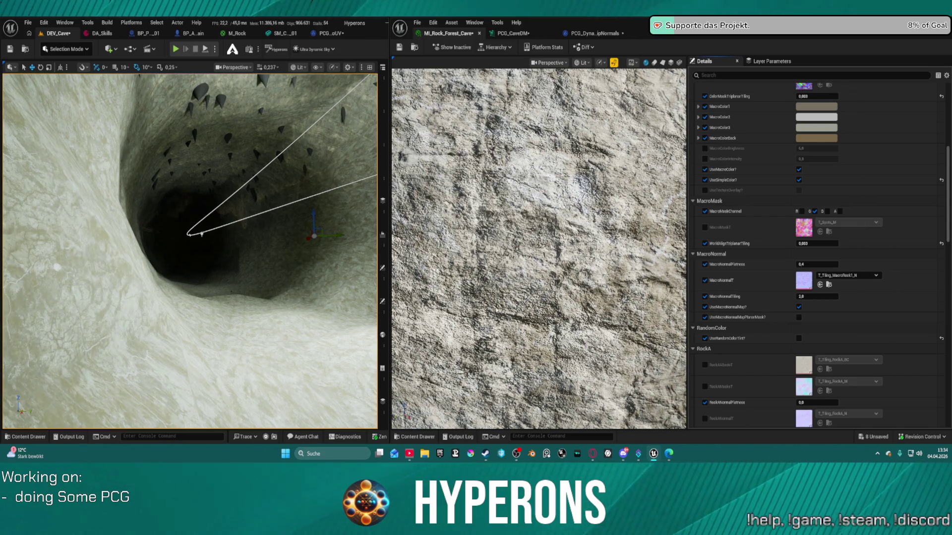
{"action": "scroll", "coordinate": [552, 269], "scroll_direction": "up", "scroll_amount": 5}
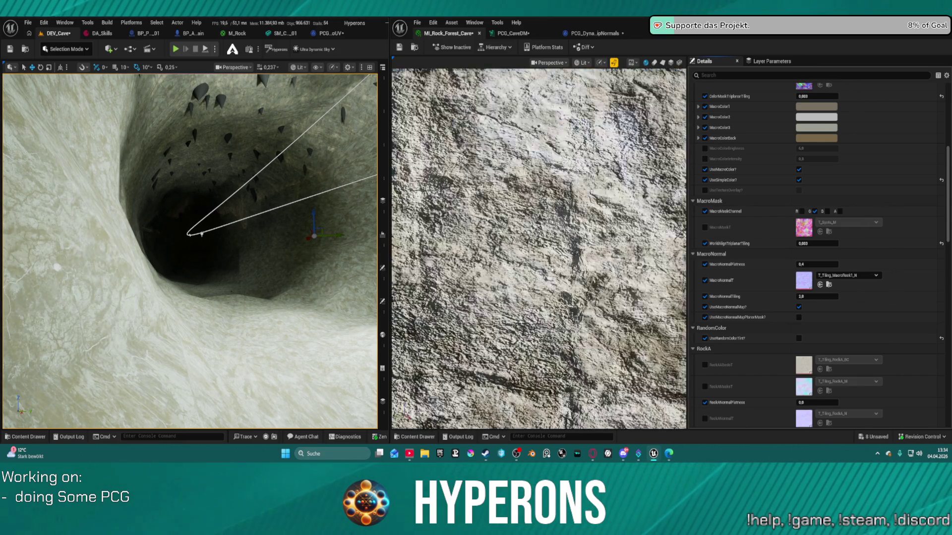
{"action": "scroll", "coordinate": [551, 269], "scroll_direction": "down", "scroll_amount": 3}
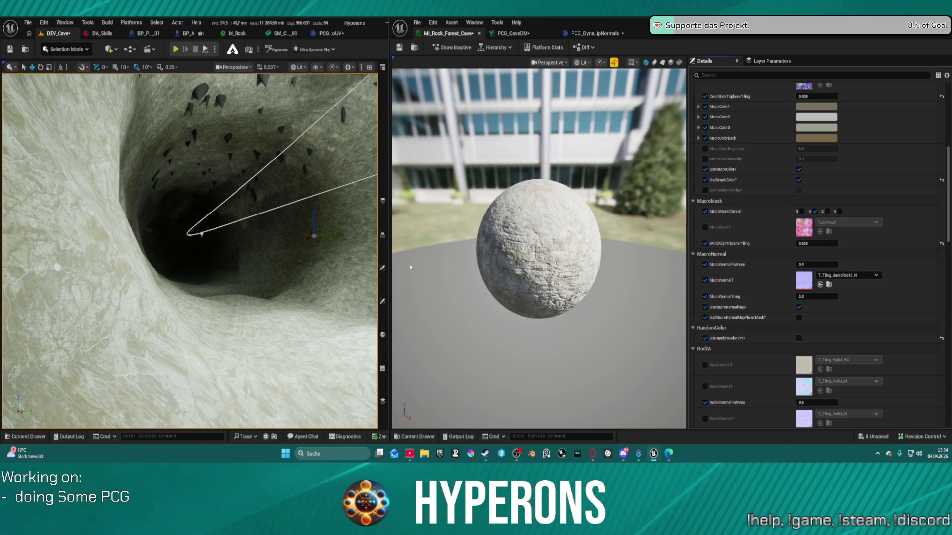
Raise the Drips ScaleLook to about 5 and lower DripOpacity to about 0.215, viewing inside the cave tunnel.
{"action": "left_click_drag", "start_coordinate": [227, 278], "coordinate": [226, 275]}
{"action": "scroll", "coordinate": [226, 276], "scroll_direction": "up", "scroll_amount": 2}
{"action": "scroll", "coordinate": [226, 275], "scroll_direction": "down", "scroll_amount": 1}
{"action": "scroll", "coordinate": [226, 275], "scroll_direction": "down", "scroll_amount": 2}
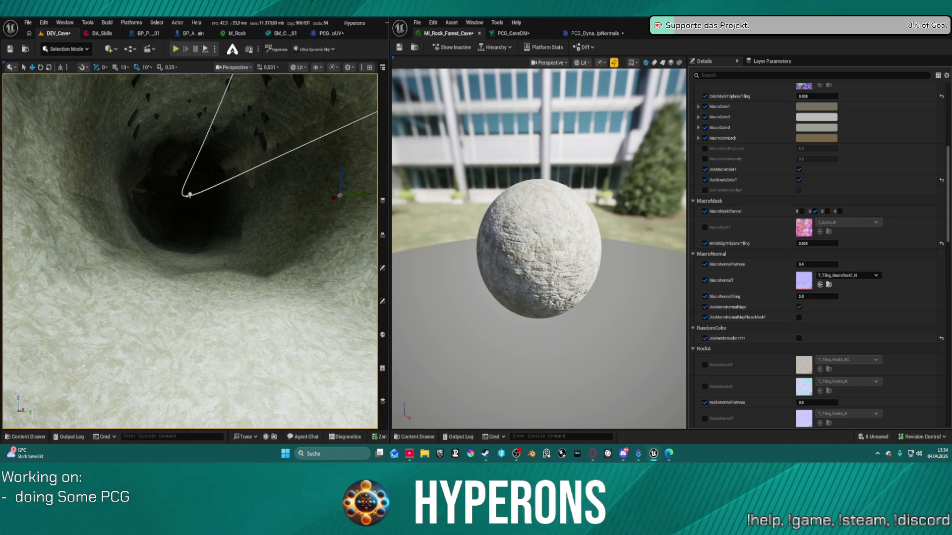
{"action": "scroll", "coordinate": [830, 174], "scroll_direction": "up", "scroll_amount": 10}
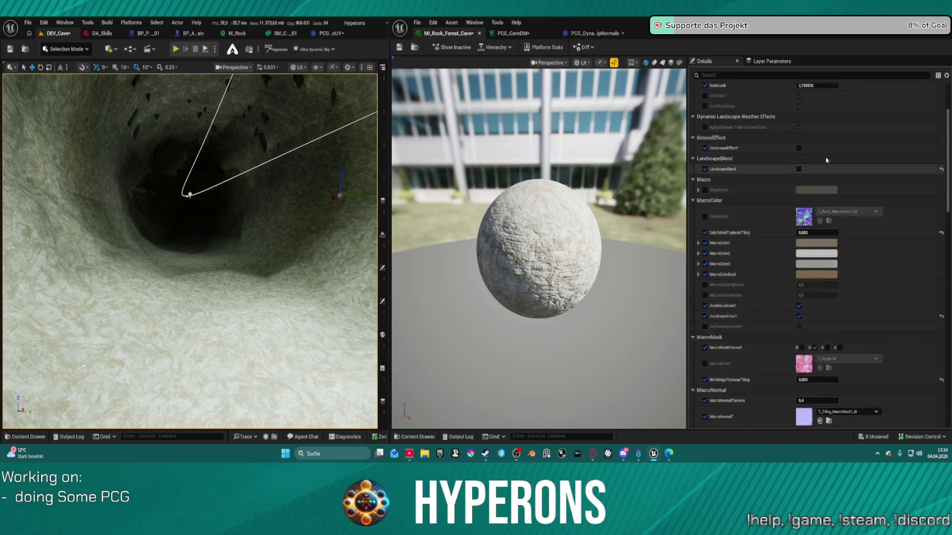
{"action": "mouse_move", "coordinate": [810, 172]}
{"action": "left_mouse_down"}
{"action": "mouse_move", "coordinate": [773, 172]}
{"action": "mouse_move", "coordinate": [842, 172]}
{"action": "mouse_move", "coordinate": [818, 172]}
{"action": "left_mouse_up"}
{"action": "left_click_drag", "start_coordinate": [258, 248], "coordinate": [237, 203]}
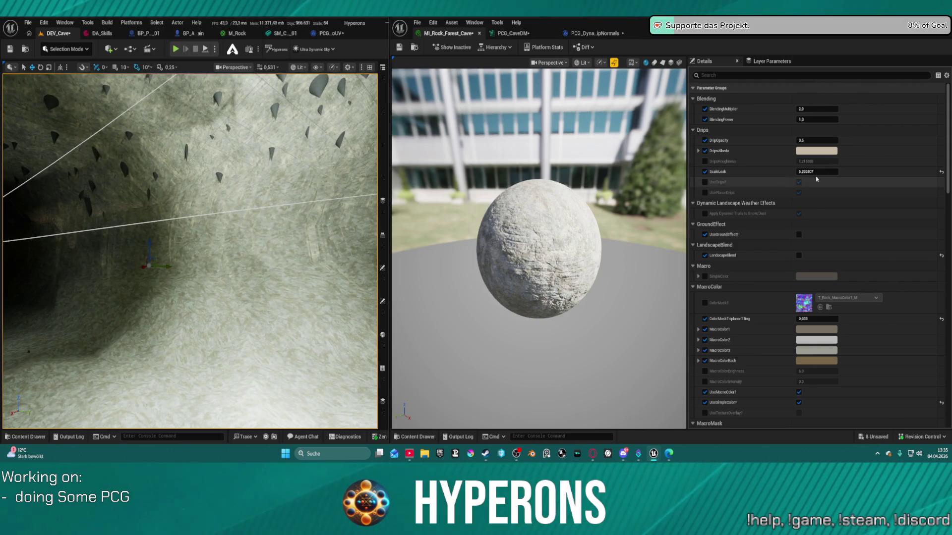
{"action": "mouse_move", "coordinate": [817, 172]}
{"action": "left_mouse_down"}
{"action": "mouse_move", "coordinate": [842, 172]}
{"action": "mouse_move", "coordinate": [818, 171]}
{"action": "left_mouse_up"}
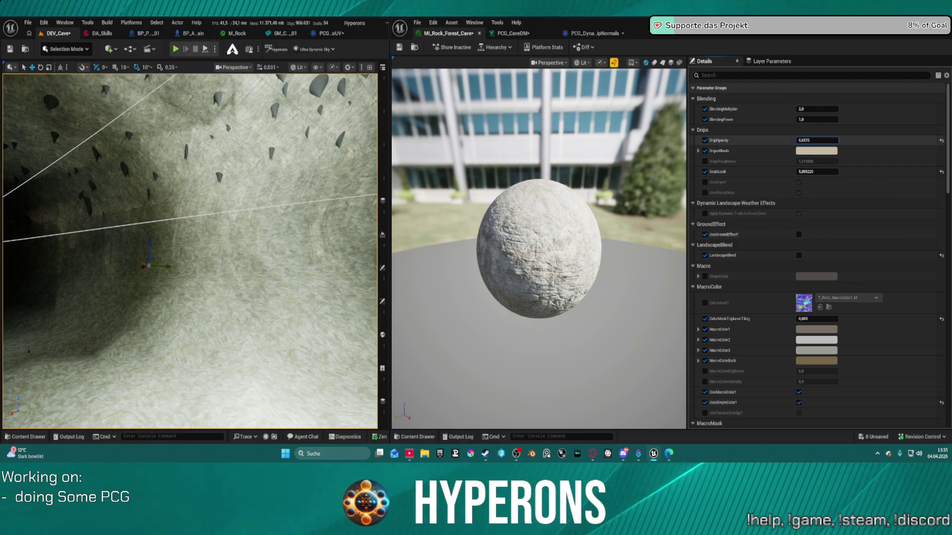
{"action": "left_click_drag", "start_coordinate": [816, 141], "coordinate": [860, 149]}
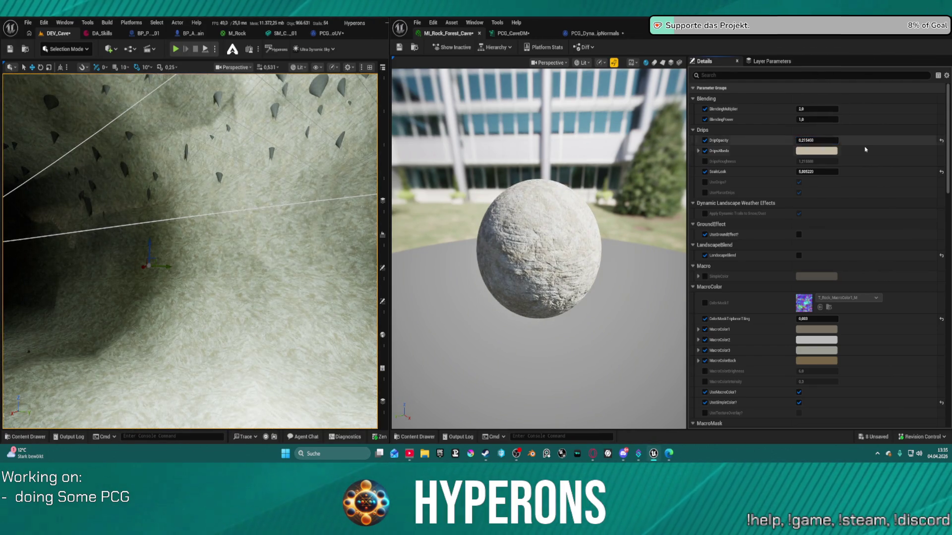
Reset DripOpacity to 0.6 and change DripsAlbedo to a darker green.
{"action": "left_click", "coordinate": [940, 141]}
{"action": "left_click", "coordinate": [827, 151]}
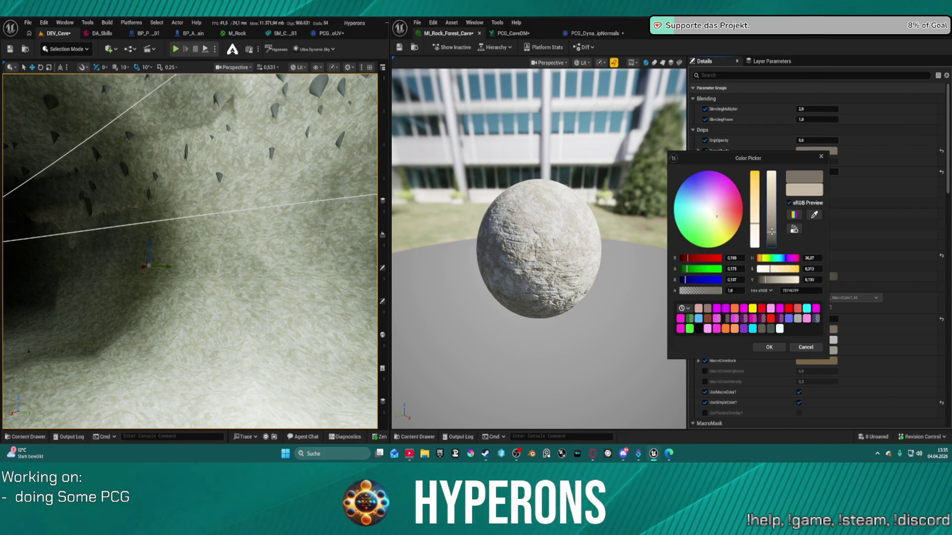
{"action": "left_click_drag", "start_coordinate": [774, 230], "coordinate": [771, 237]}
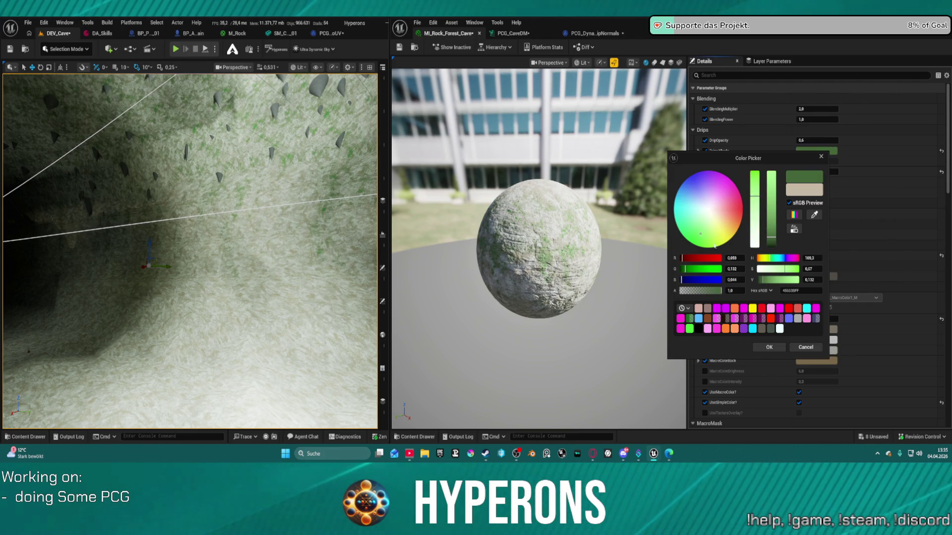
{"action": "left_click", "coordinate": [769, 347]}
Darken the green DripsAlbedo further to a dark olive while facing a cave opening.
{"action": "left_click_drag", "start_coordinate": [188, 248], "coordinate": [174, 245]}
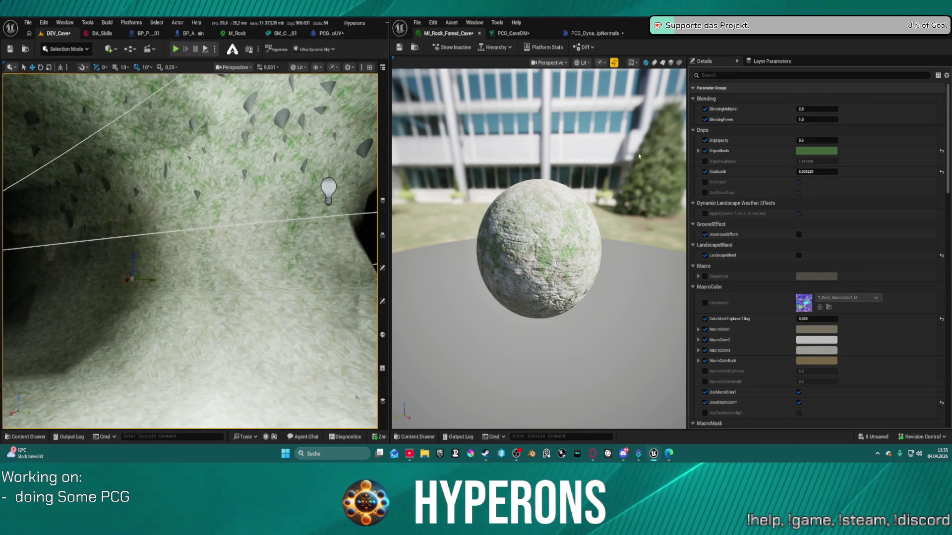
{"action": "left_click", "coordinate": [800, 151]}
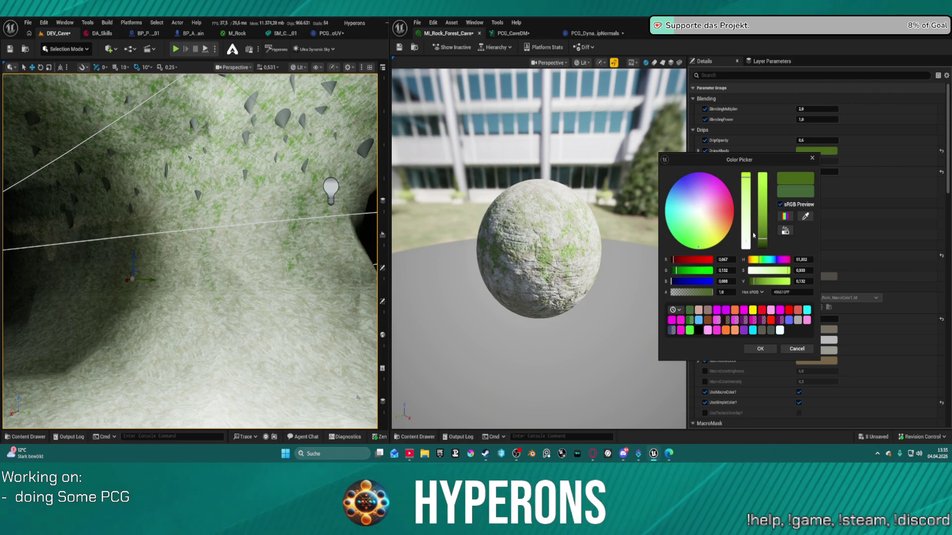
{"action": "left_click_drag", "start_coordinate": [764, 241], "coordinate": [752, 247]}
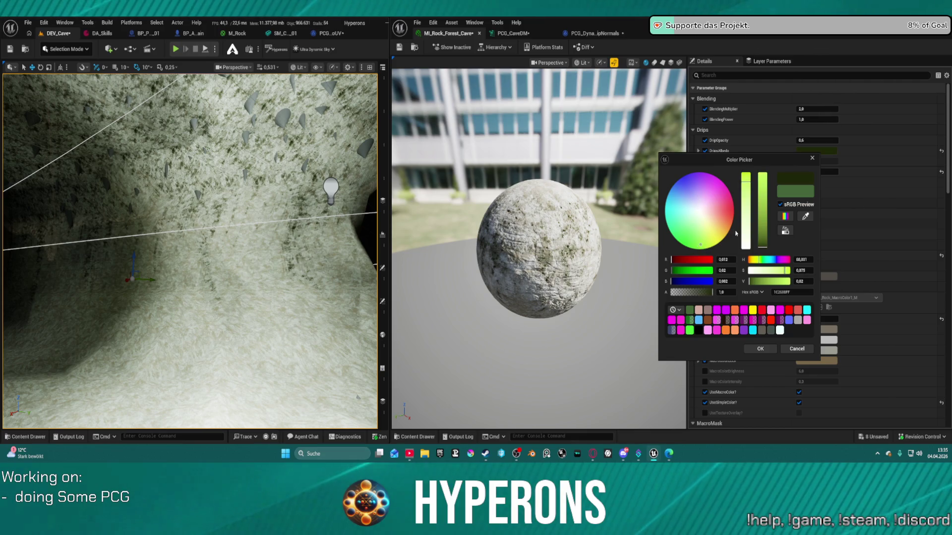
{"action": "left_click", "coordinate": [770, 352]}
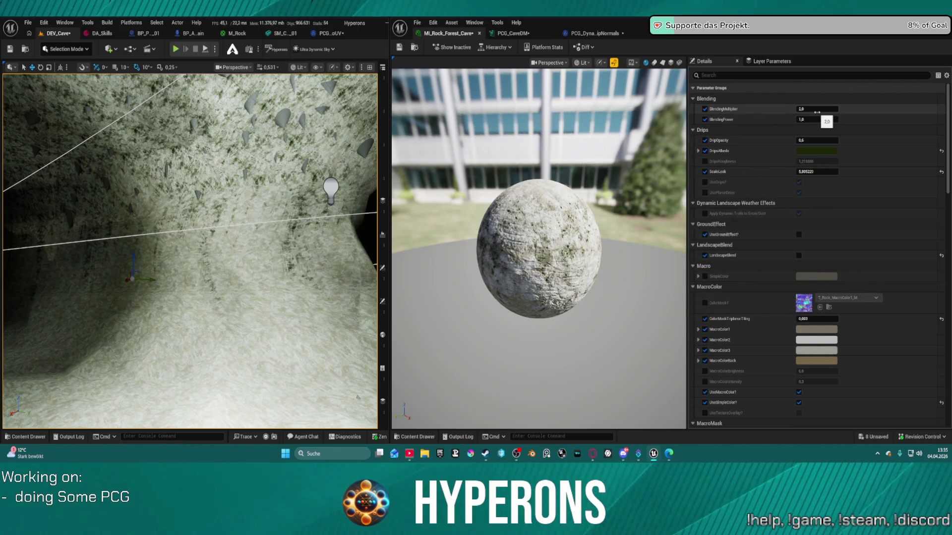
Lower BlendingMultiplier and BlendingPower, previewing the material on a cube.
{"action": "mouse_move", "coordinate": [817, 112]}
{"action": "left_mouse_down"}
{"action": "mouse_move", "coordinate": [837, 112]}
{"action": "mouse_move", "coordinate": [800, 112]}
{"action": "mouse_move", "coordinate": [808, 109]}
{"action": "left_mouse_up"}
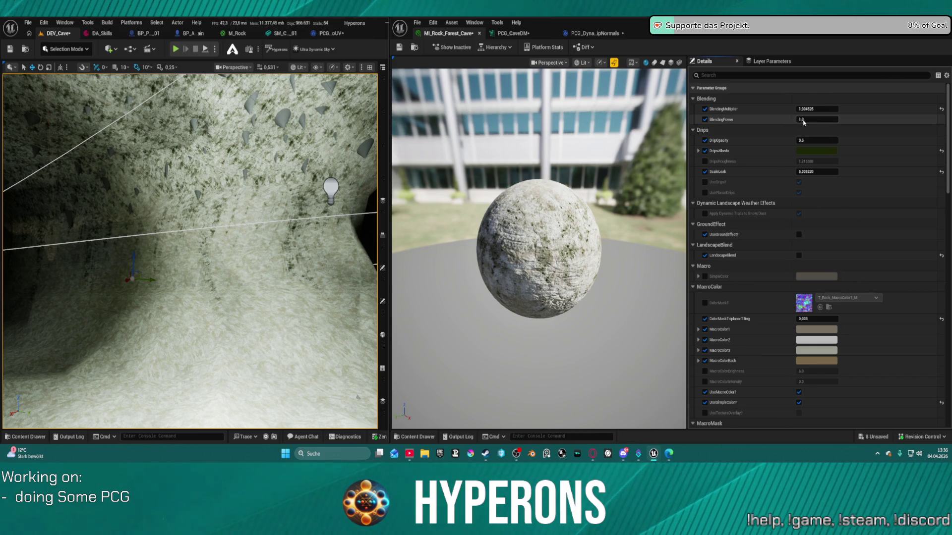
{"action": "left_click_drag", "start_coordinate": [817, 119], "coordinate": [806, 119]}
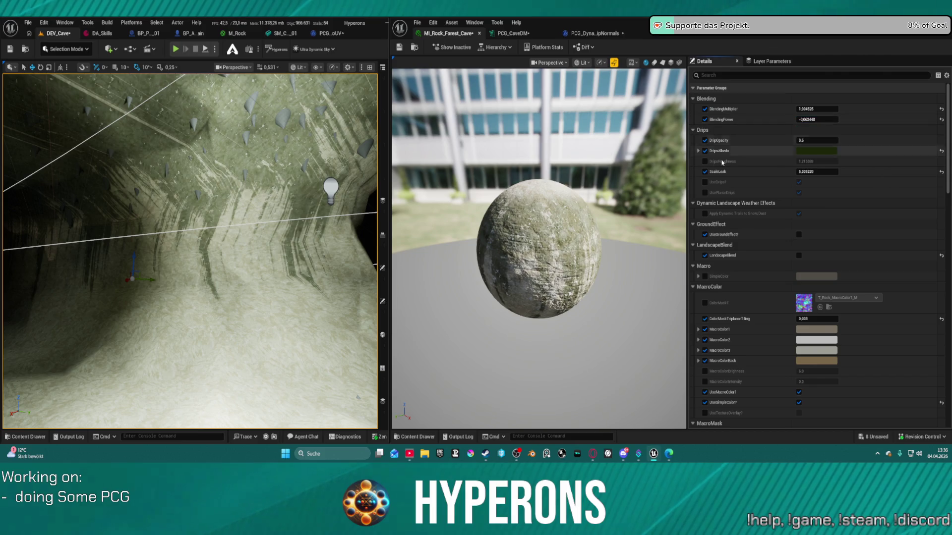
{"action": "left_click", "coordinate": [670, 62]}
{"action": "mouse_move", "coordinate": [537, 248]}
{"action": "left_mouse_down"}
{"action": "mouse_move", "coordinate": [565, 258]}
{"action": "mouse_move", "coordinate": [526, 238]}
{"action": "mouse_move", "coordinate": [560, 209]}
{"action": "mouse_move", "coordinate": [560, 148]}
{"action": "left_mouse_up"}
Reset BlendingPower to 1.0, BlendingMultiplier to 2.0, DripsAlbedo to beige and drips ScaleLook to 2.75.
{"action": "left_click", "coordinate": [942, 119]}
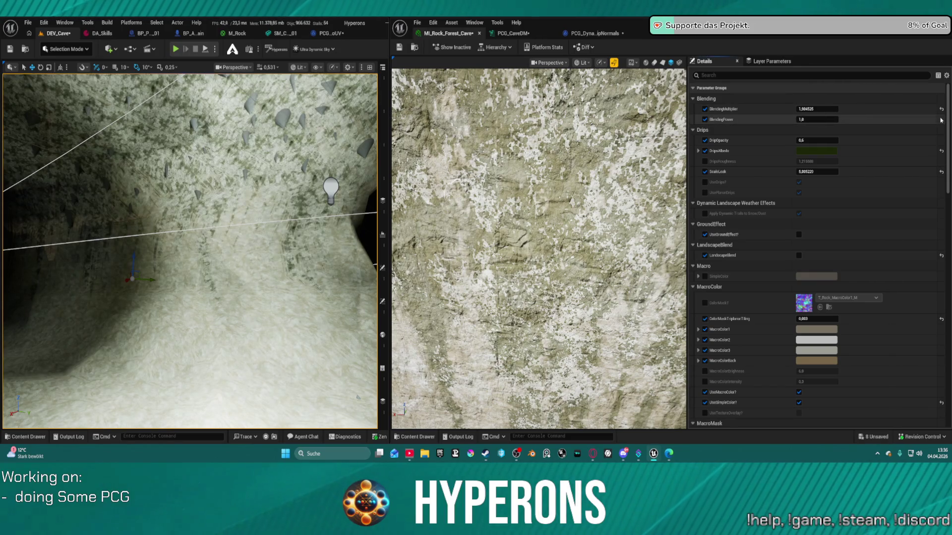
{"action": "left_click", "coordinate": [942, 109]}
{"action": "left_click", "coordinate": [941, 150]}
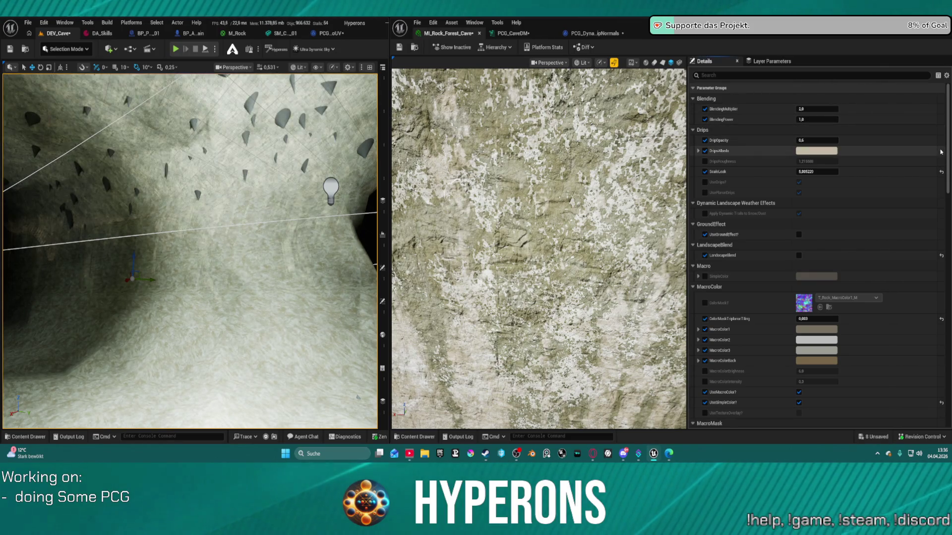
{"action": "left_click", "coordinate": [941, 172]}
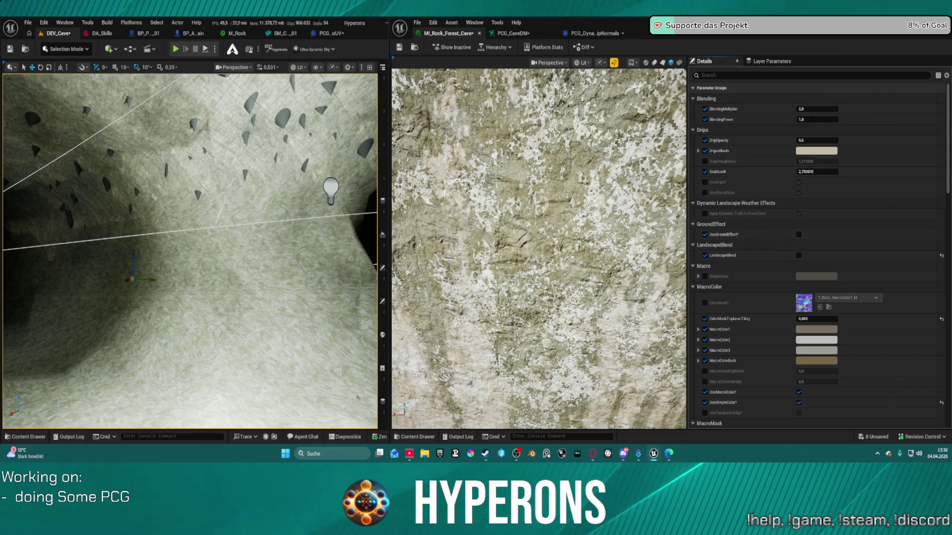
Turn off LandscapeBlend and enable UseGroundEffect to tint the cave rock reddish.
{"action": "left_click", "coordinate": [941, 257]}
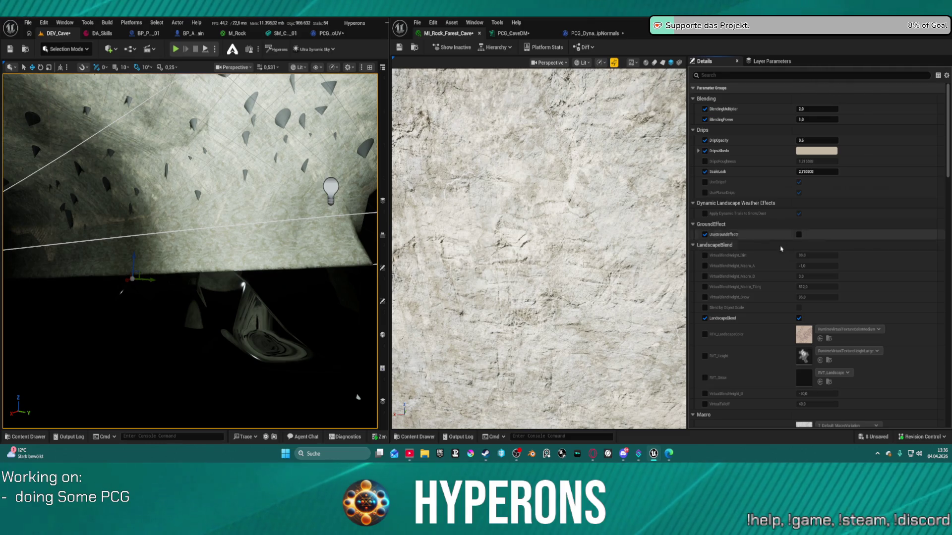
{"action": "left_click", "coordinate": [799, 318]}
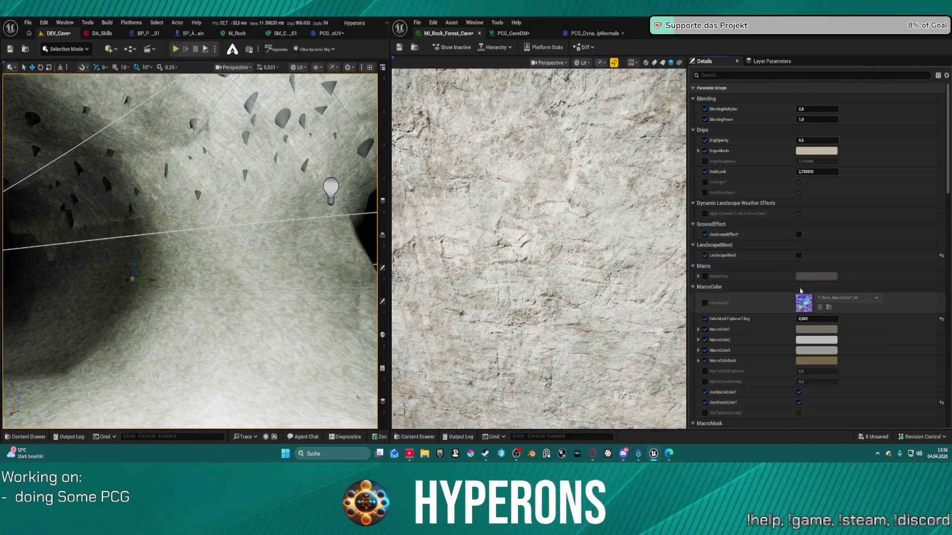
{"action": "left_click", "coordinate": [799, 235]}
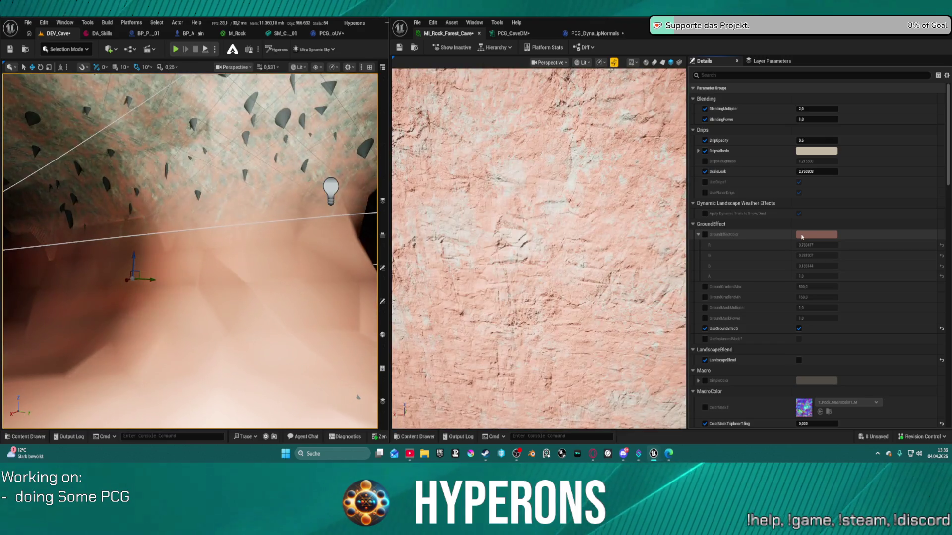
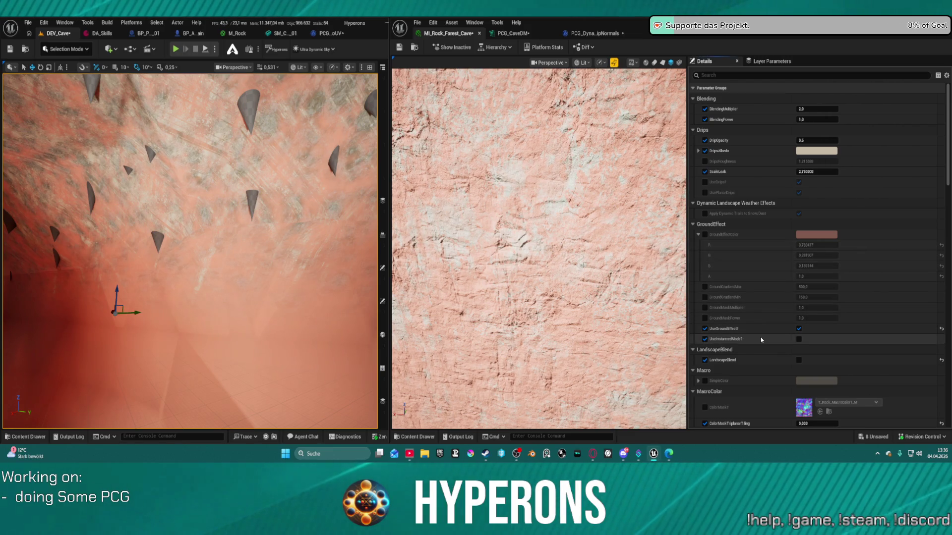
Enable UseInstancedMode and turn off UseGroundEffect on MI_Rock_Forest_Cave to remove the red tint.
{"action": "left_click", "coordinate": [799, 339]}
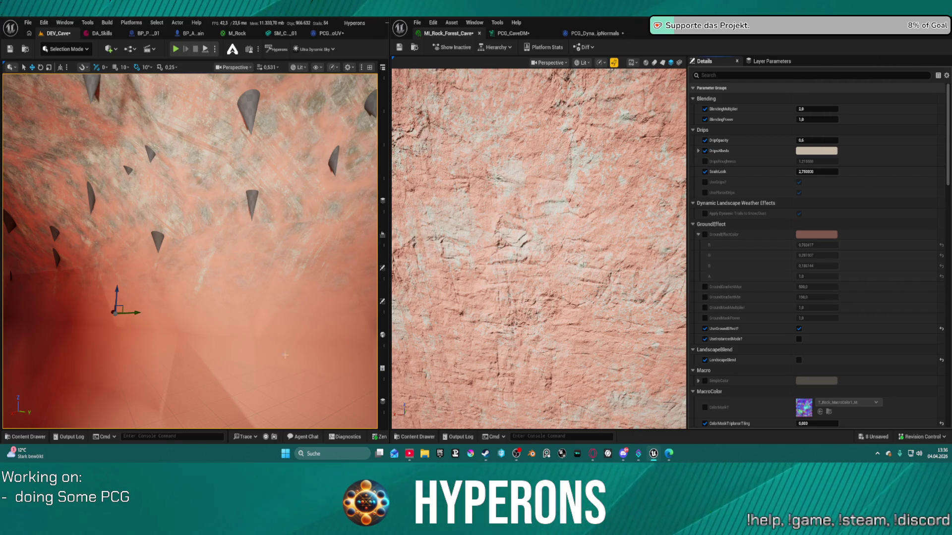
{"action": "left_click", "coordinate": [940, 330]}
{"action": "scroll", "coordinate": [822, 318], "scroll_direction": "down", "scroll_amount": 5}
{"action": "scroll", "coordinate": [822, 318], "scroll_direction": "down", "scroll_amount": 2}
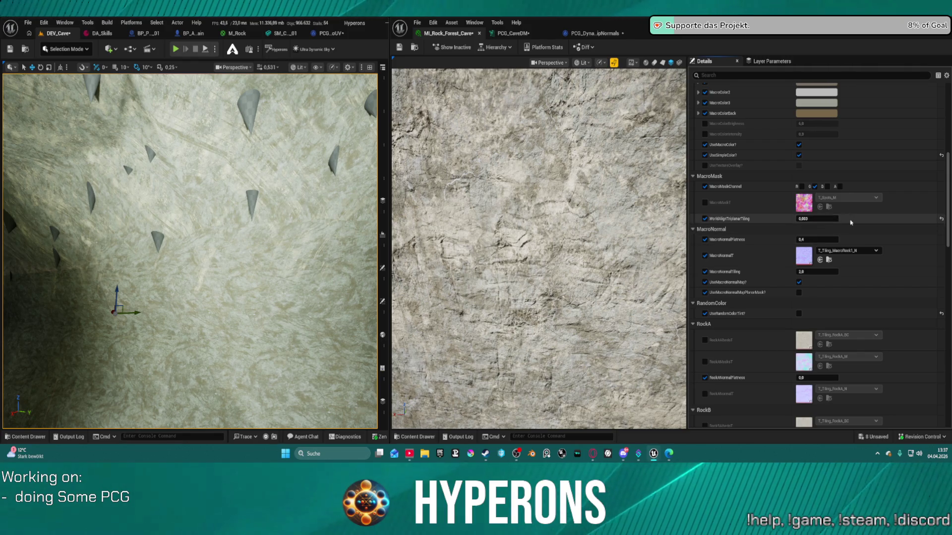
Try a WorldAlignTriplanarTiling of 0.01, then restore its 0.00025 default.
{"action": "left_click", "coordinate": [942, 219]}
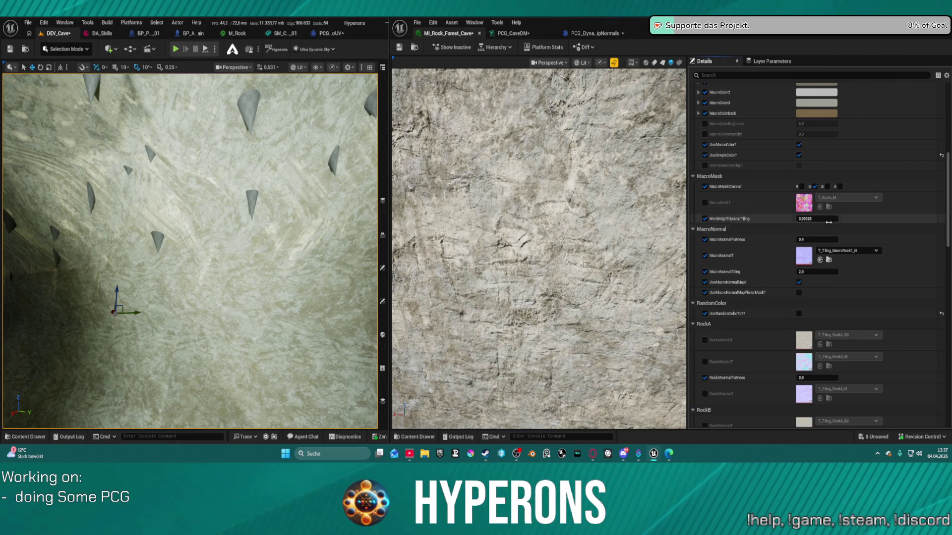
{"action": "left_click_drag", "start_coordinate": [816, 220], "coordinate": [793, 219]}
{"action": "type", "text": "0.01"}
{"action": "key", "text": "Return"}
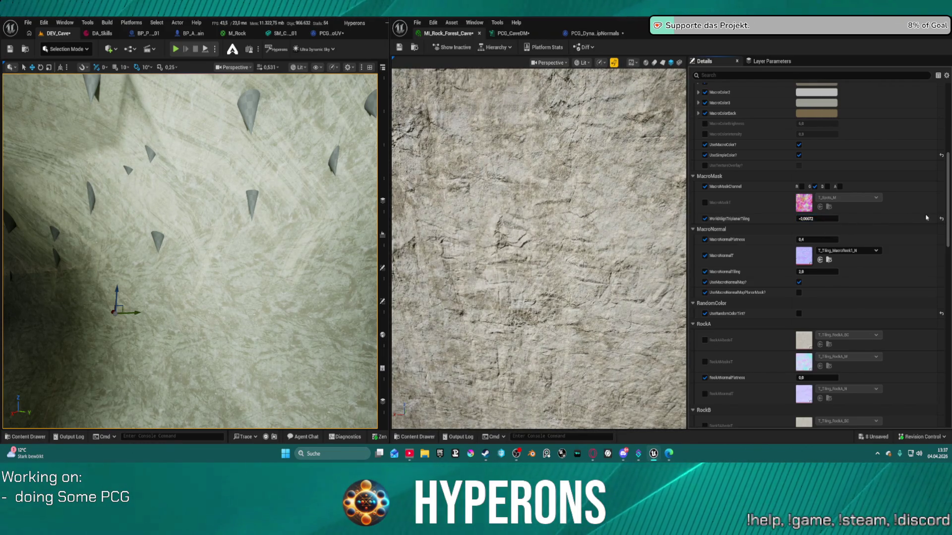
{"action": "left_click", "coordinate": [941, 220]}
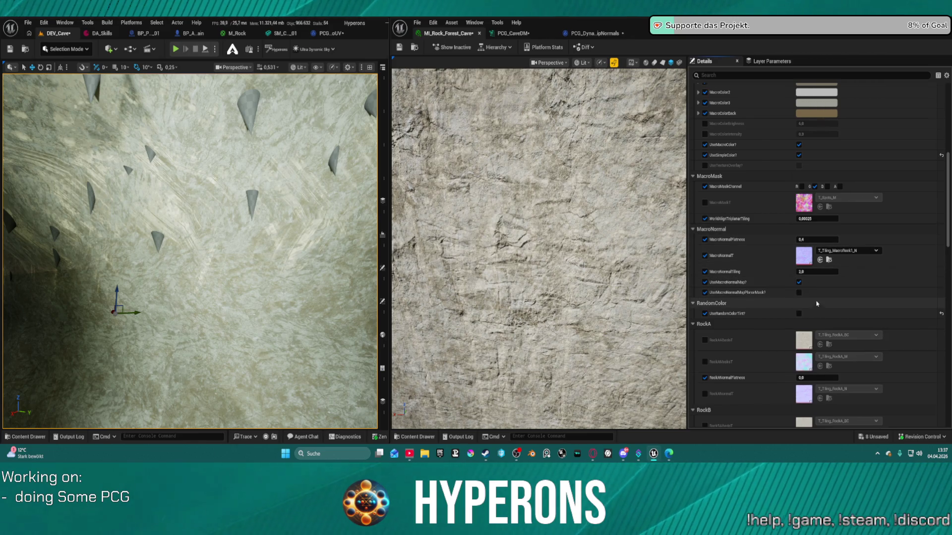
Enable UseNormalModel under Wetness and bring up the SM_C_01 static mesh editor.
{"action": "scroll", "coordinate": [815, 306], "scroll_direction": "down", "scroll_amount": 5}
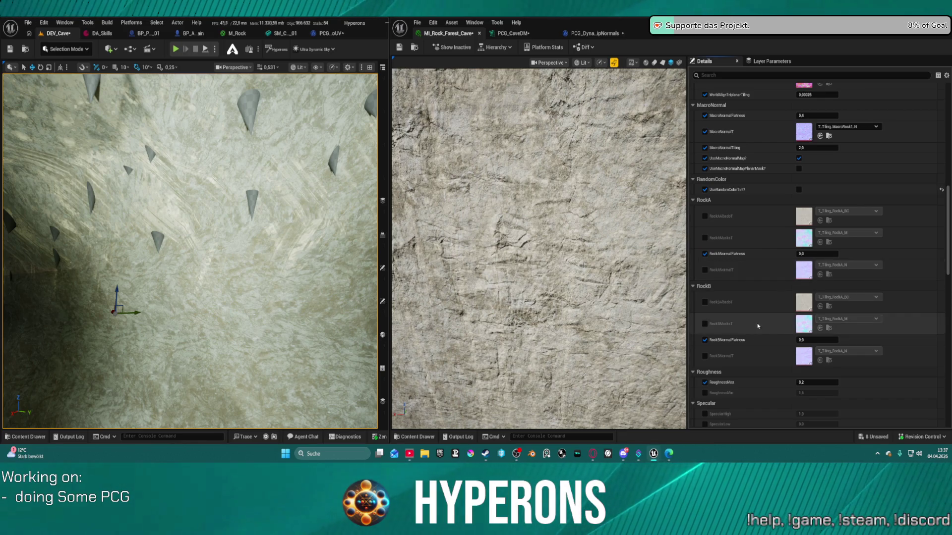
{"action": "scroll", "coordinate": [777, 347], "scroll_direction": "up", "scroll_amount": 1}
{"action": "scroll", "coordinate": [793, 349], "scroll_direction": "down", "scroll_amount": 4}
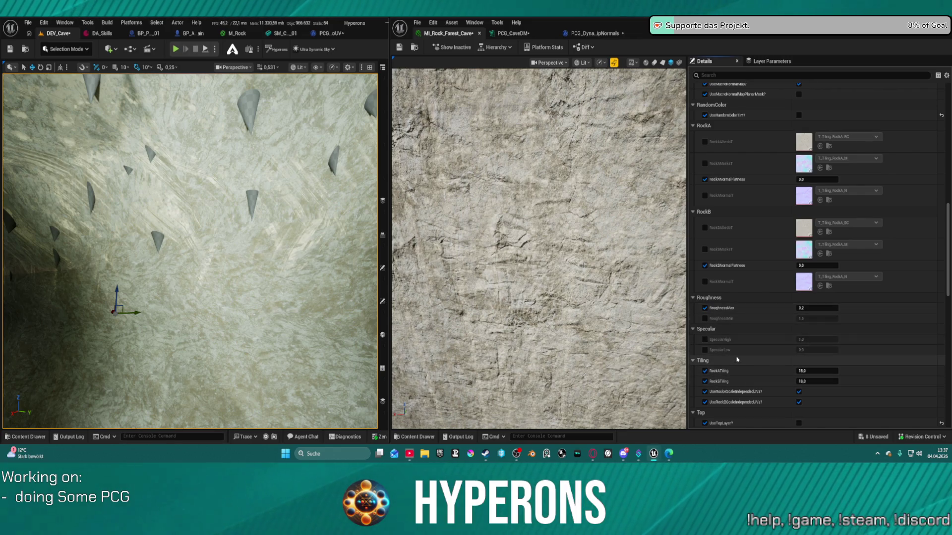
{"action": "scroll", "coordinate": [764, 372], "scroll_direction": "down", "scroll_amount": 6}
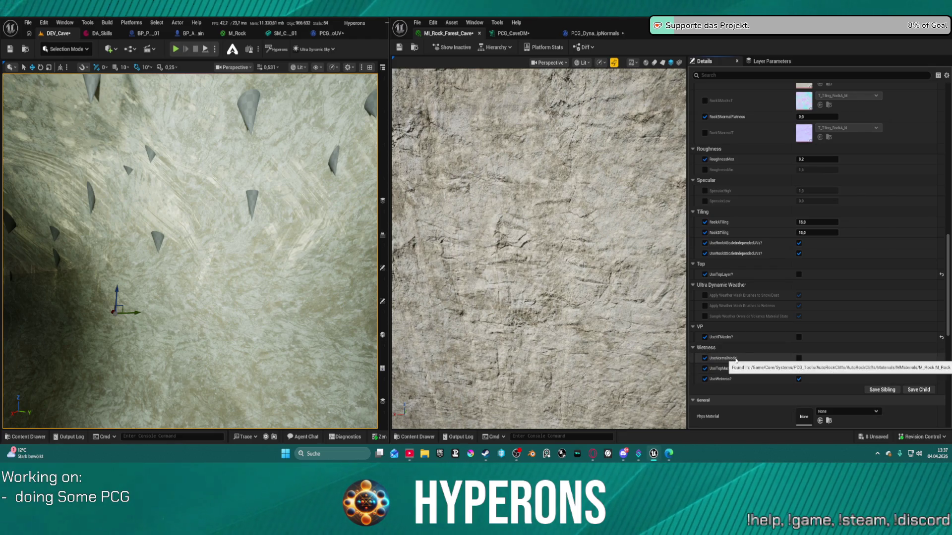
{"action": "left_click", "coordinate": [798, 357]}
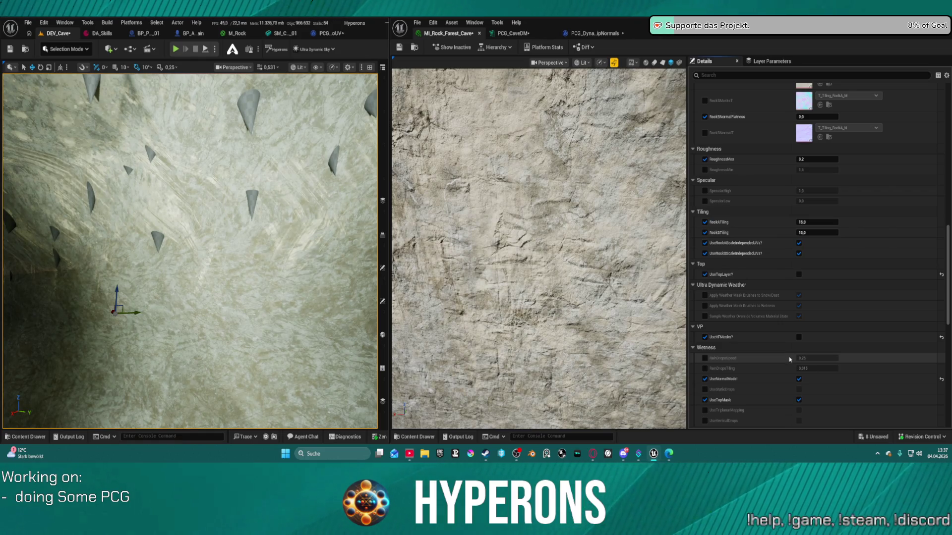
{"action": "scroll", "coordinate": [853, 373], "scroll_direction": "down", "scroll_amount": 4}
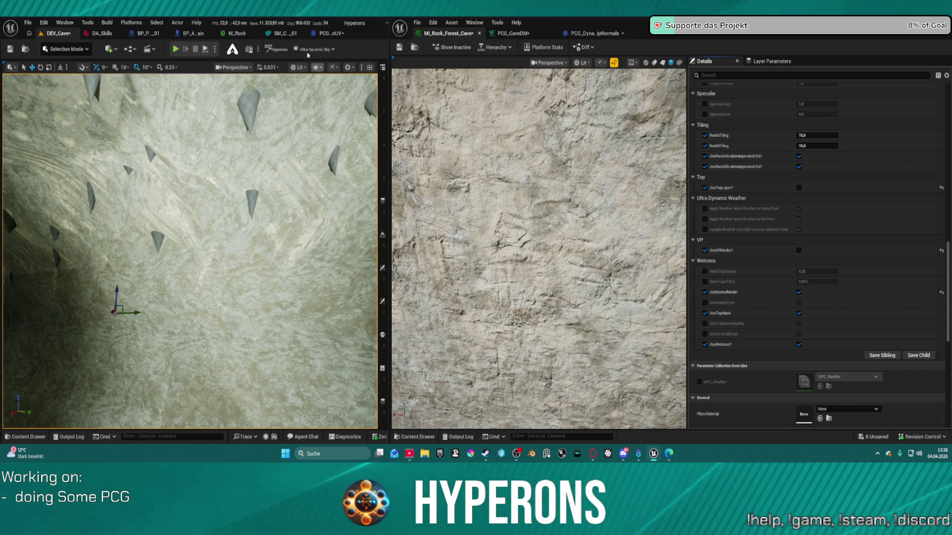
{"action": "left_click", "coordinate": [281, 33]}
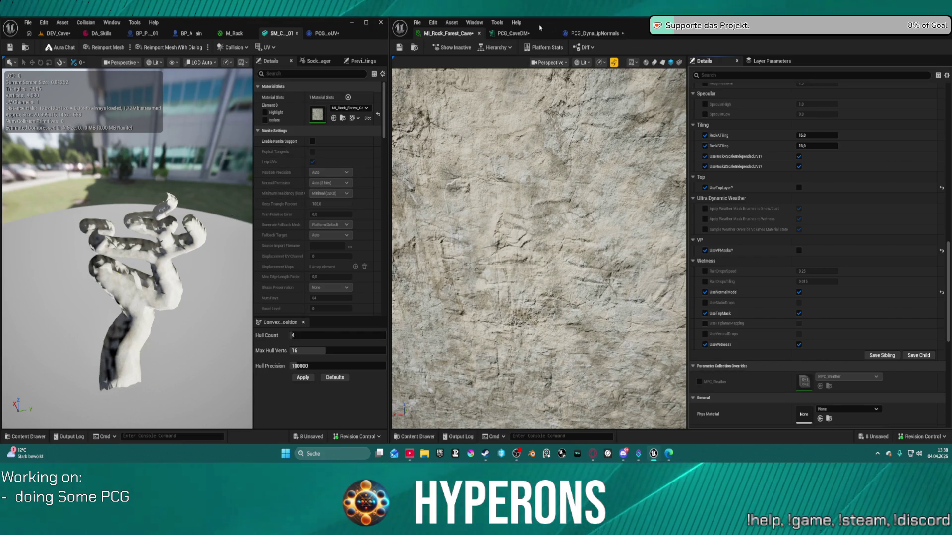
Remove the Flip Normals node from the PCG_CaveDM graph.
{"action": "left_click", "coordinate": [513, 33]}
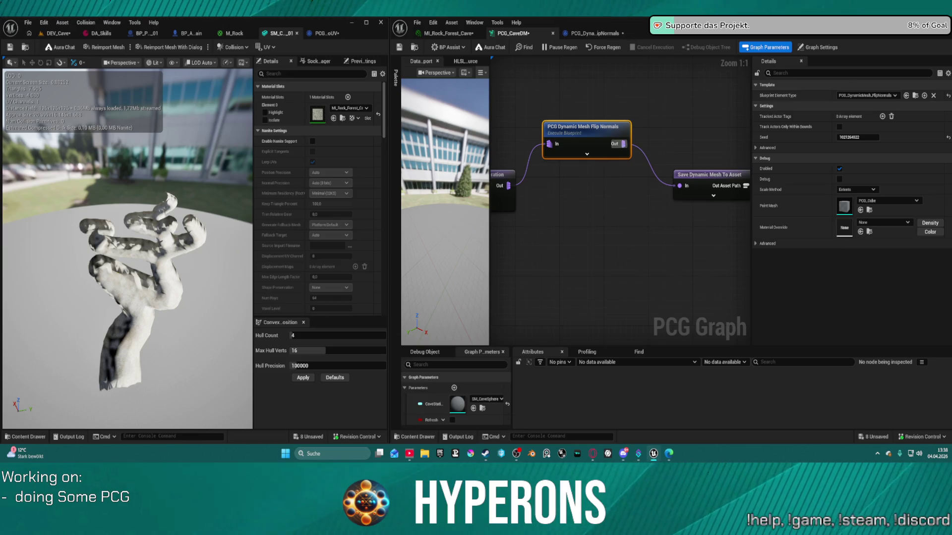
{"action": "scroll", "coordinate": [510, 166], "scroll_direction": "down", "scroll_amount": 3}
{"action": "scroll", "coordinate": [616, 175], "scroll_direction": "up", "scroll_amount": 3}
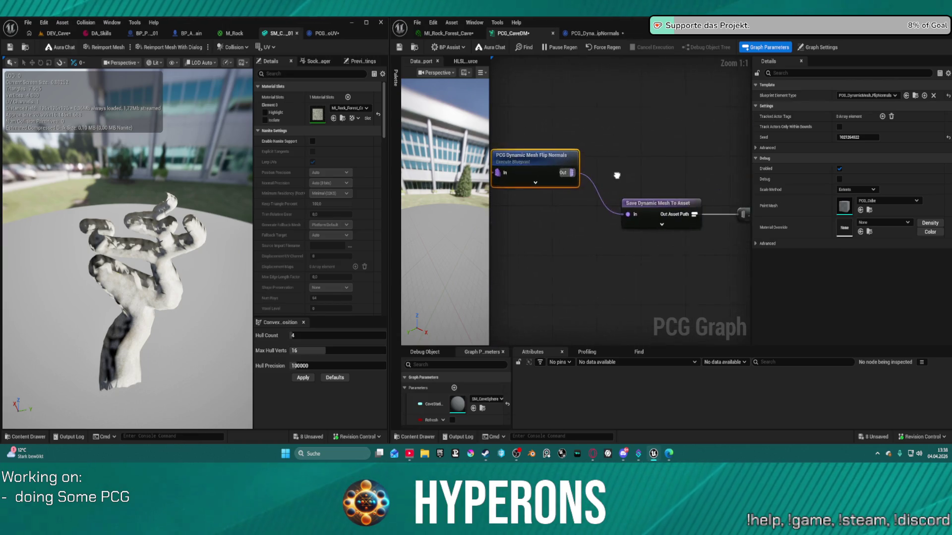
{"action": "left_click_drag", "start_coordinate": [617, 175], "coordinate": [650, 182]}
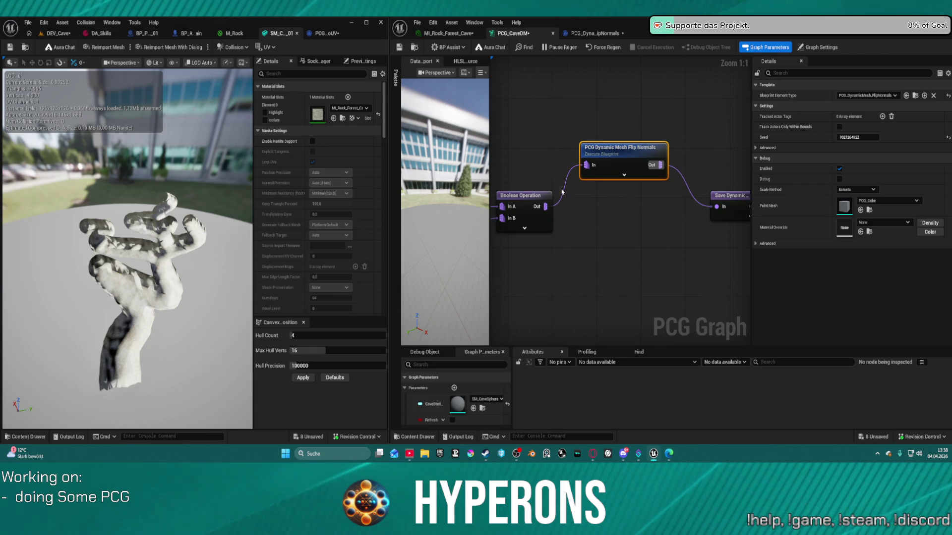
{"action": "left_click_drag", "start_coordinate": [609, 162], "coordinate": [603, 130]}
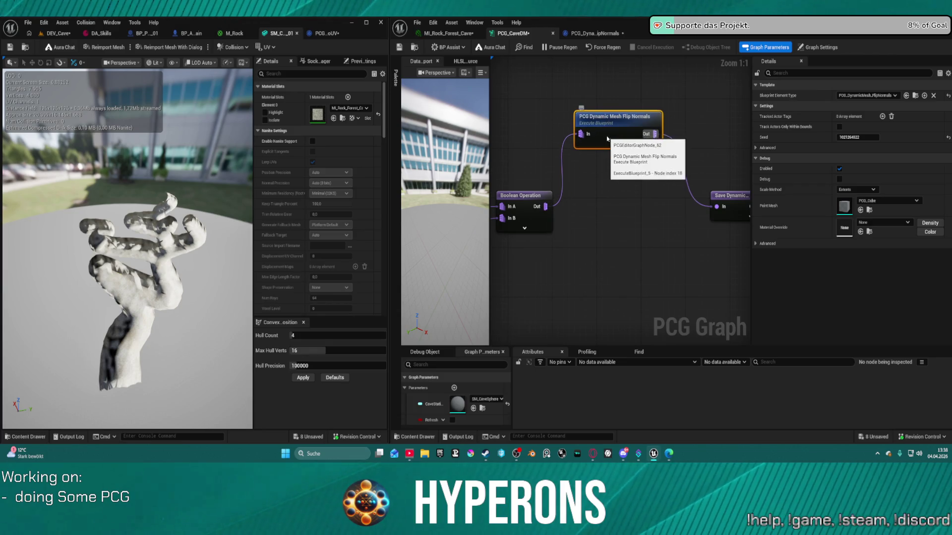
{"action": "mouse_move", "coordinate": [558, 105]}
{"action": "left_mouse_down"}
{"action": "mouse_move", "coordinate": [707, 158]}
{"action": "mouse_move", "coordinate": [690, 158]}
{"action": "left_mouse_up"}
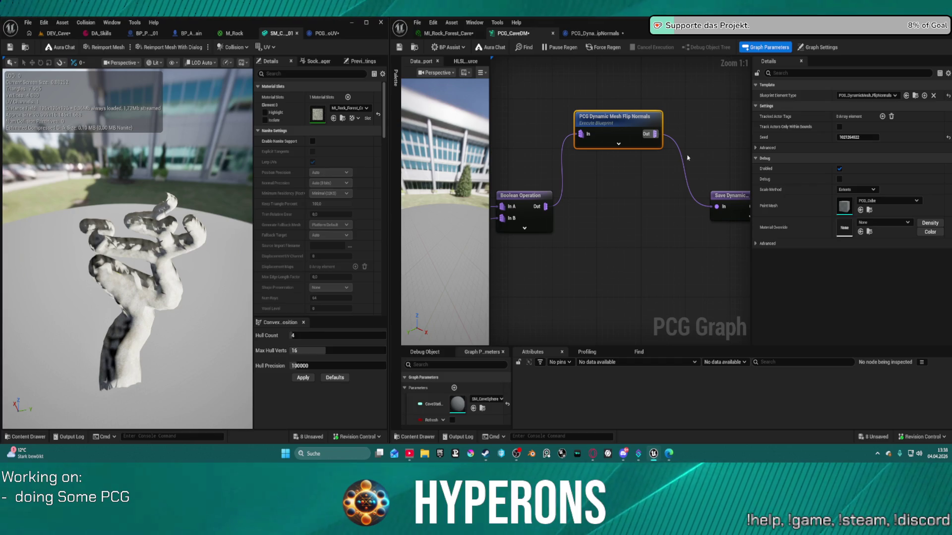
{"action": "key", "text": "Delete"}
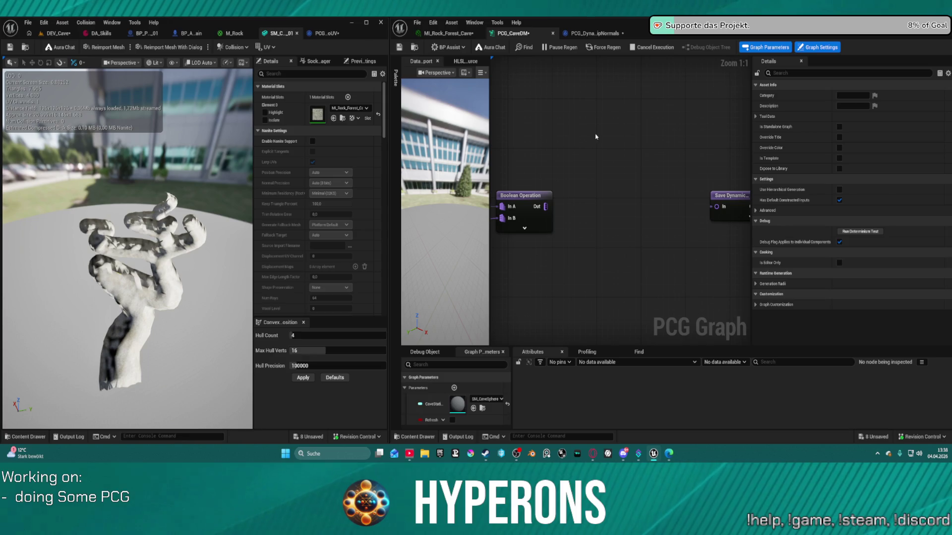
{"action": "key", "text": "ctrl+z"}
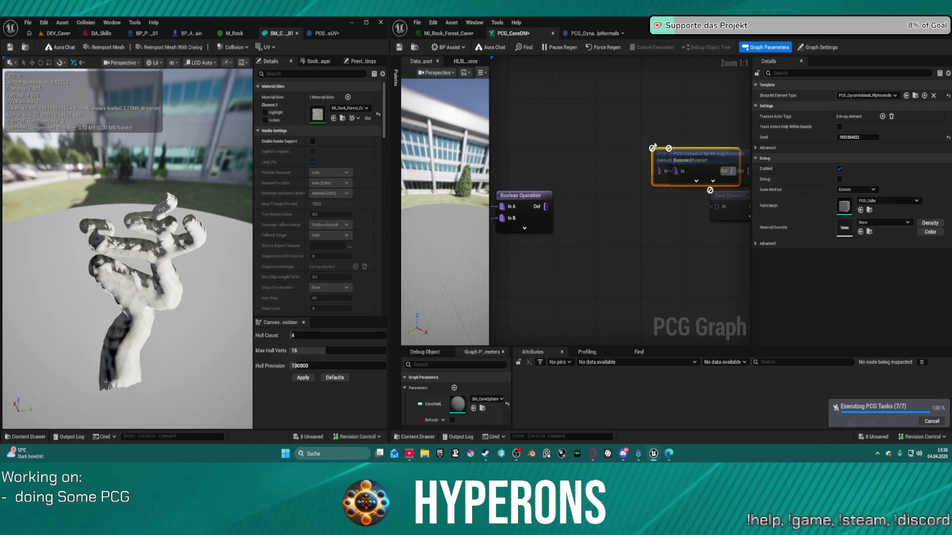
{"action": "key", "text": "ctrl+v"}
{"action": "left_click", "coordinate": [706, 154]}
{"action": "key", "text": "Delete"}
Wire Boolean Operation straight into Save Dynamic Mesh To Asset and inspect the regenerated mesh.
{"action": "left_click", "coordinate": [520, 196]}
{"action": "left_click_drag", "start_coordinate": [545, 206], "coordinate": [716, 206]}
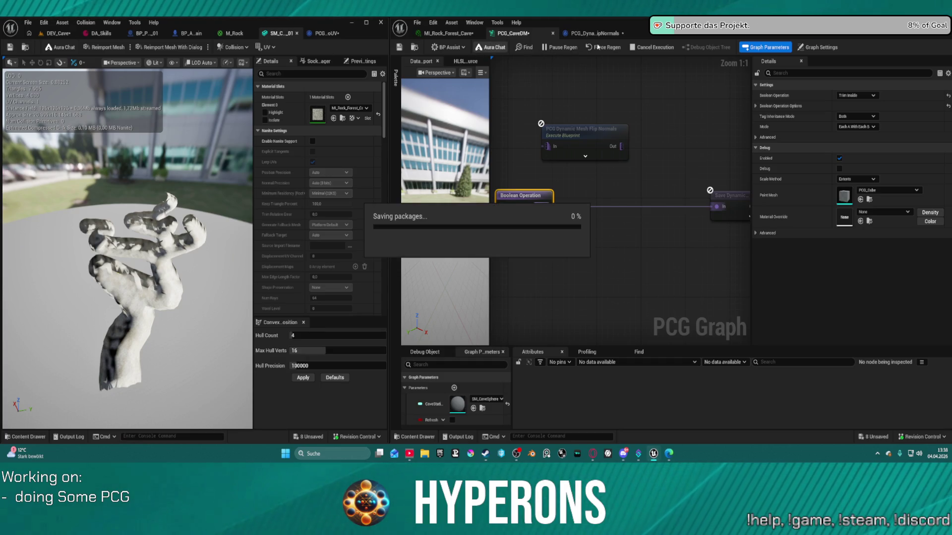
{"action": "left_click_drag", "start_coordinate": [149, 223], "coordinate": [232, 171]}
{"action": "mouse_move", "coordinate": [128, 248]}
{"action": "left_mouse_down"}
{"action": "mouse_move", "coordinate": [114, 257]}
{"action": "mouse_move", "coordinate": [129, 238]}
{"action": "mouse_move", "coordinate": [149, 253]}
{"action": "mouse_move", "coordinate": [124, 242]}
{"action": "mouse_move", "coordinate": [104, 252]}
{"action": "mouse_move", "coordinate": [197, 213]}
{"action": "left_mouse_up"}
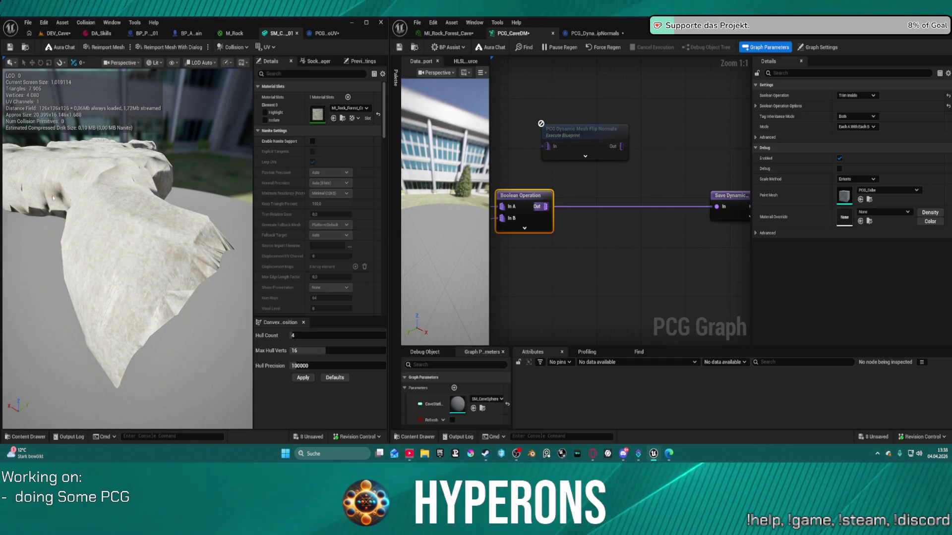
Duplicate SM_CaveSystem_01 in the Content Drawer as SM_CaveSystem_02.
{"action": "left_click", "coordinate": [25, 47]}
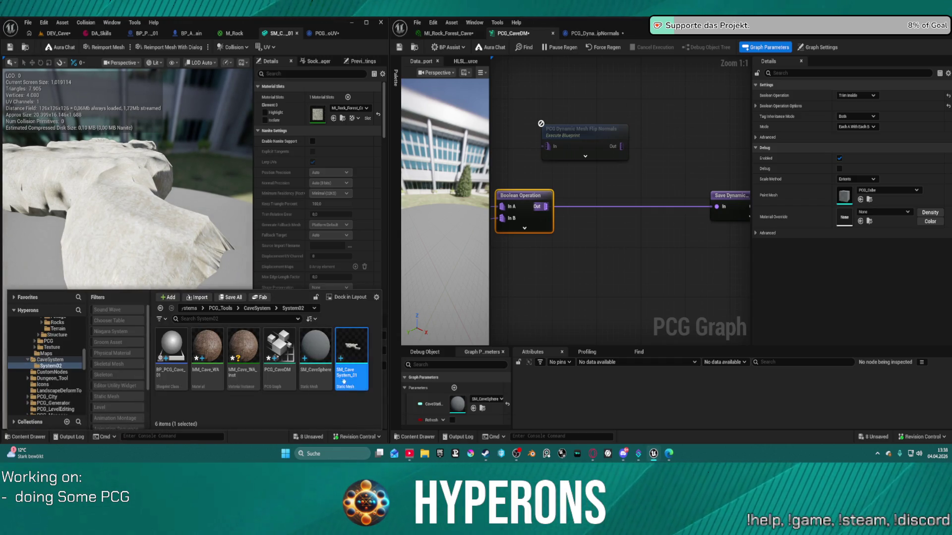
{"action": "mouse_move", "coordinate": [360, 381]}
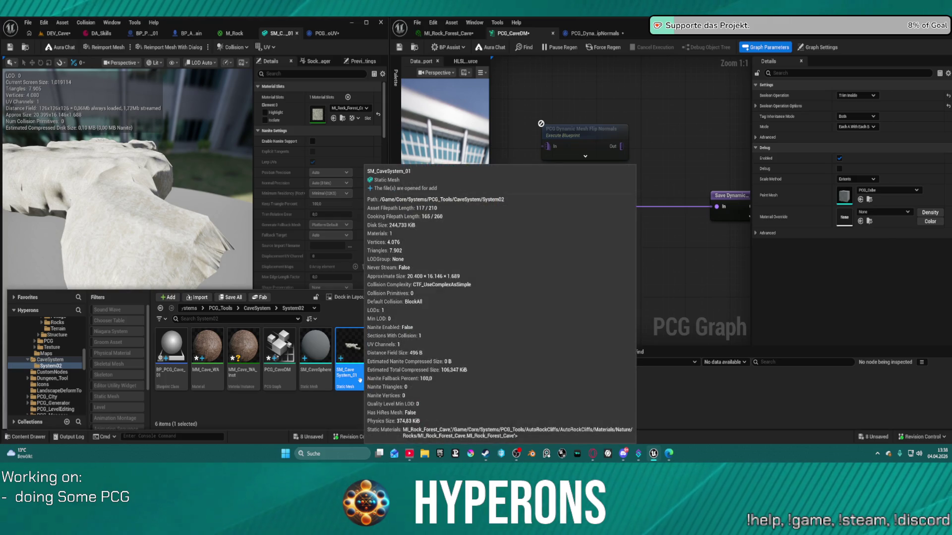
{"action": "key", "text": "ctrl+d"}
{"action": "key", "text": "Return"}
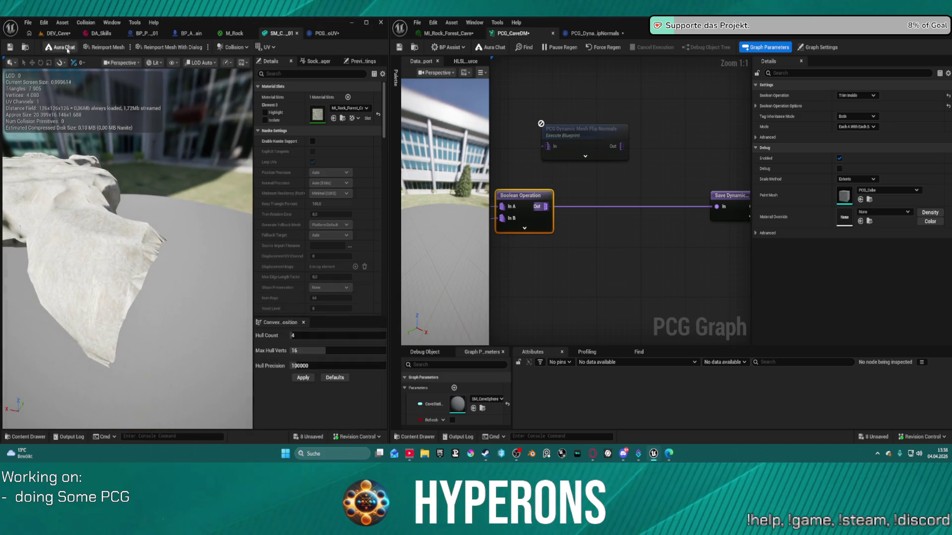
Back in the DEV_Cave level, switch the editor into Modeling mode.
{"action": "left_click", "coordinate": [54, 33]}
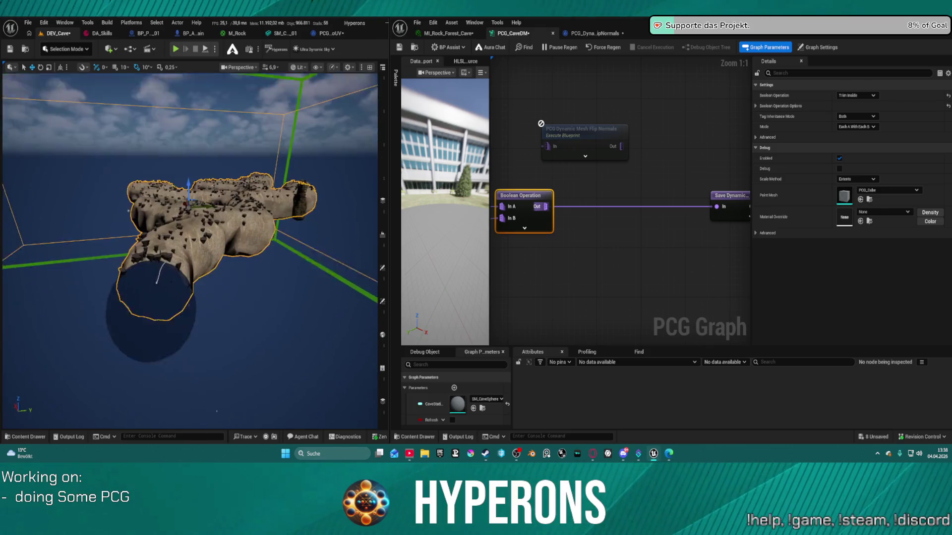
{"action": "key", "text": "ctrl+b"}
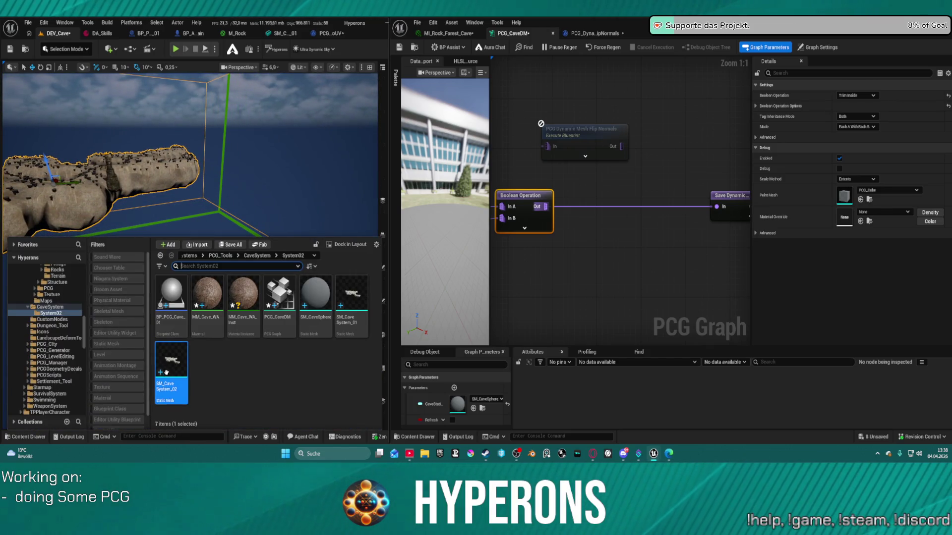
{"action": "scroll", "coordinate": [245, 155], "scroll_direction": "up", "scroll_amount": 5}
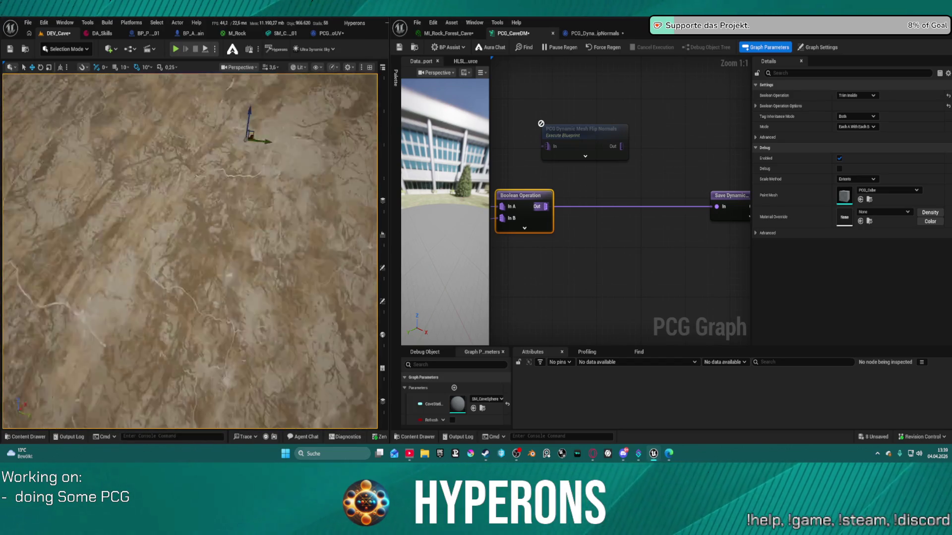
{"action": "left_click", "coordinate": [63, 49]}
{"action": "left_click", "coordinate": [87, 111]}
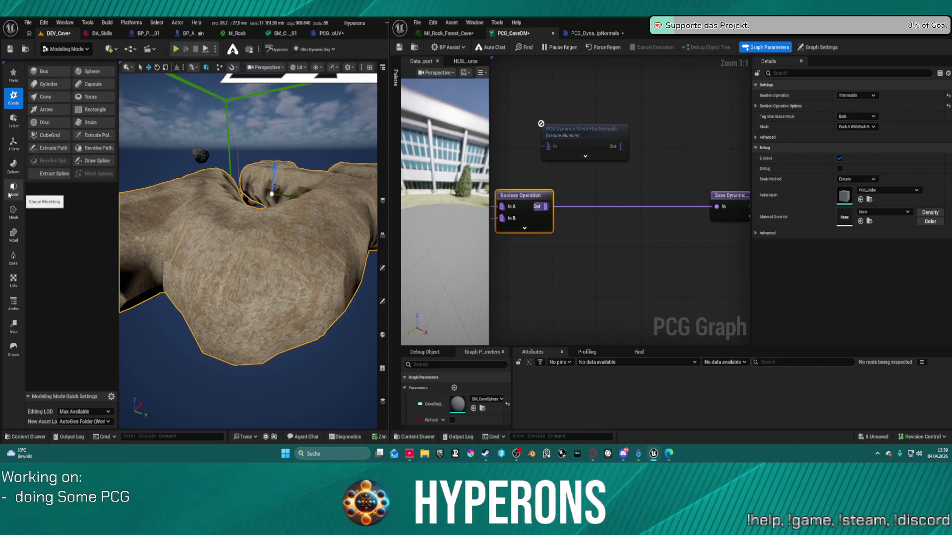
Accept an AutoUV layout on the cave mesh and view the textured rock up close.
{"action": "left_click", "coordinate": [14, 282]}
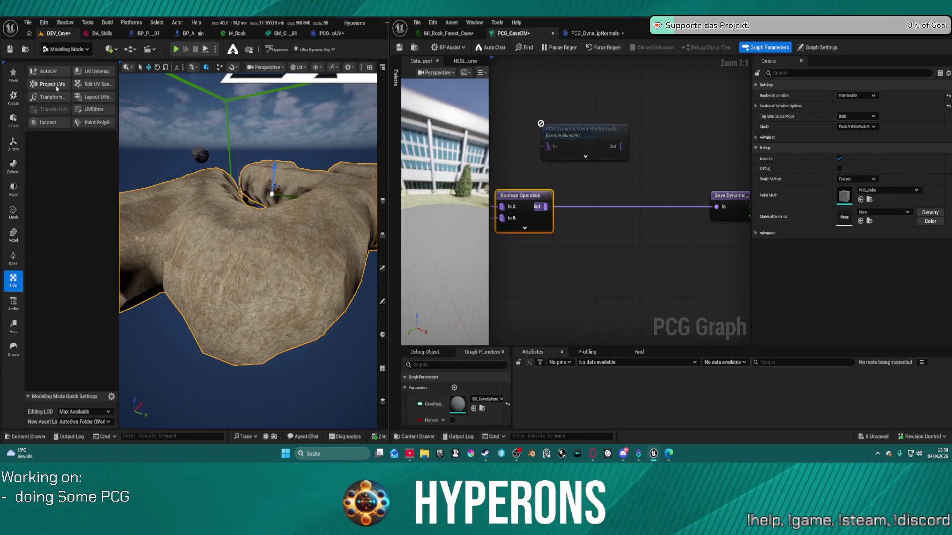
{"action": "left_click", "coordinate": [48, 71]}
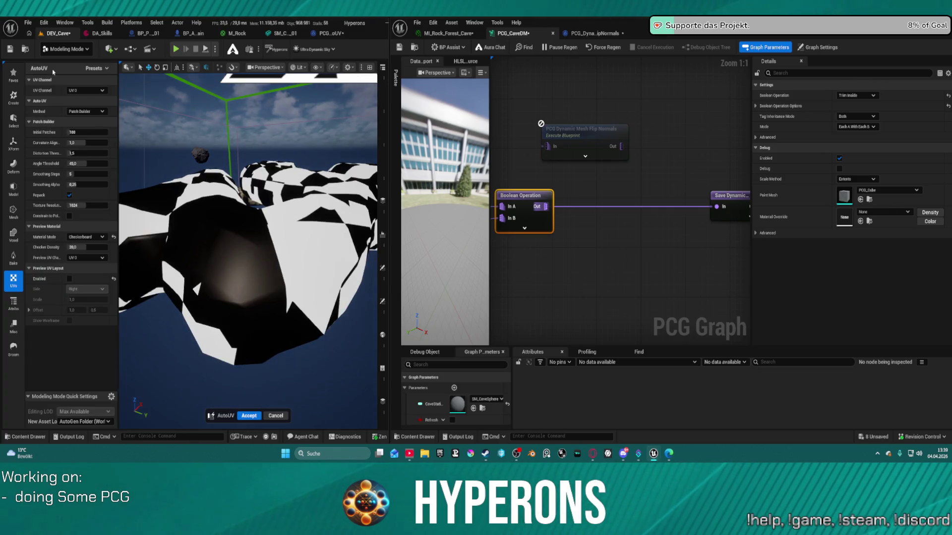
{"action": "left_click", "coordinate": [247, 418]}
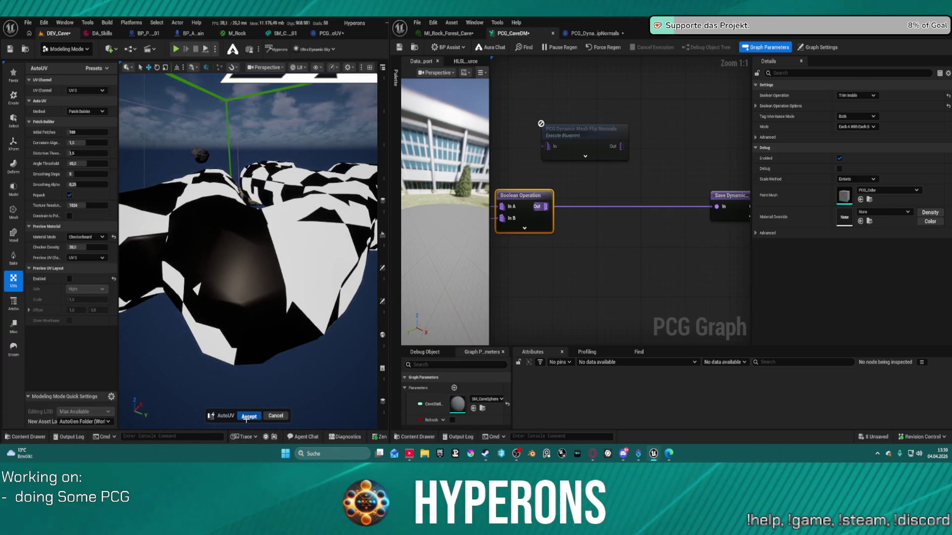
{"action": "scroll", "coordinate": [248, 248], "scroll_direction": "up", "scroll_amount": 10}
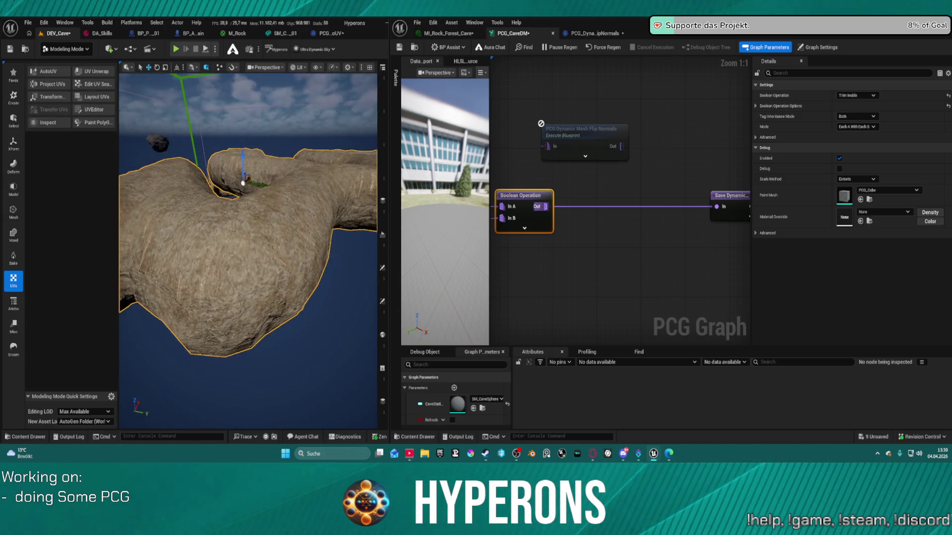
{"action": "scroll", "coordinate": [248, 248], "scroll_direction": "up", "scroll_amount": 3}
{"action": "scroll", "coordinate": [248, 248], "scroll_direction": "down", "scroll_amount": 3}
{"action": "mouse_move", "coordinate": [247, 247]}
{"action": "left_mouse_down"}
{"action": "mouse_move", "coordinate": [248, 308]}
{"action": "mouse_move", "coordinate": [278, 313]}
{"action": "mouse_move", "coordinate": [278, 199]}
{"action": "mouse_move", "coordinate": [238, 218]}
{"action": "mouse_move", "coordinate": [233, 198]}
{"action": "mouse_move", "coordinate": [233, 243]}
{"action": "mouse_move", "coordinate": [223, 228]}
{"action": "left_mouse_up"}
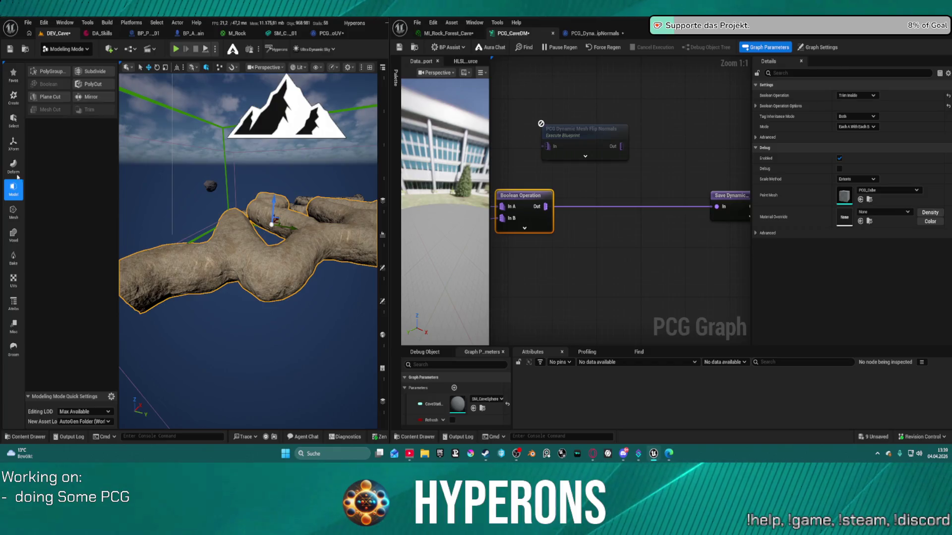
Step through the XForm and Select tool sets to reach the Attribs tools.
{"action": "left_click", "coordinate": [15, 144]}
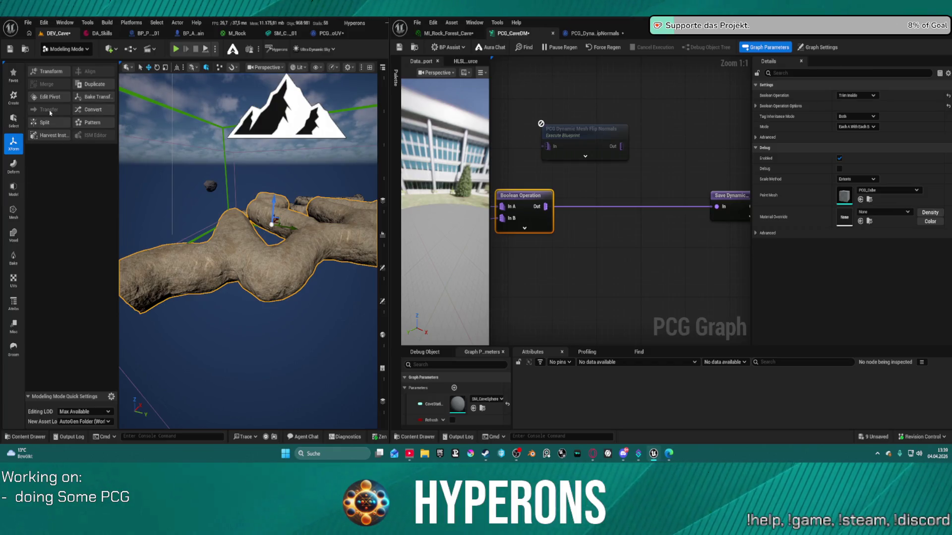
{"action": "left_click", "coordinate": [14, 120]}
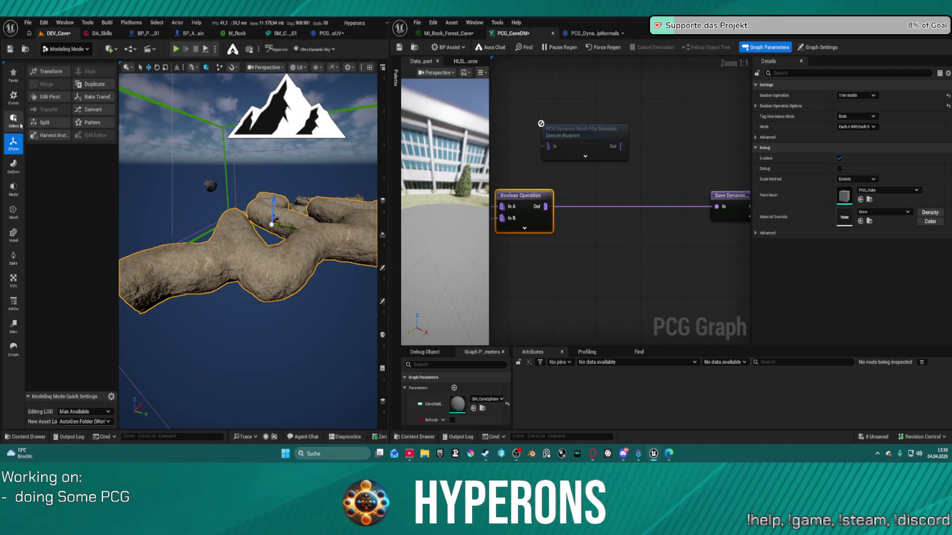
{"action": "left_click", "coordinate": [12, 303]}
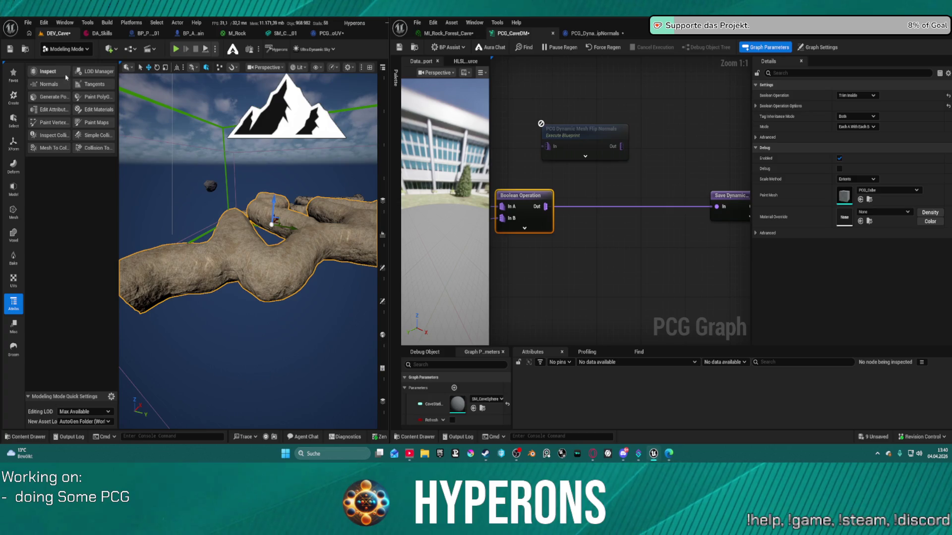
Apply the Normals tool to the cave mesh with Invert Normals enabled.
{"action": "left_click", "coordinate": [49, 85]}
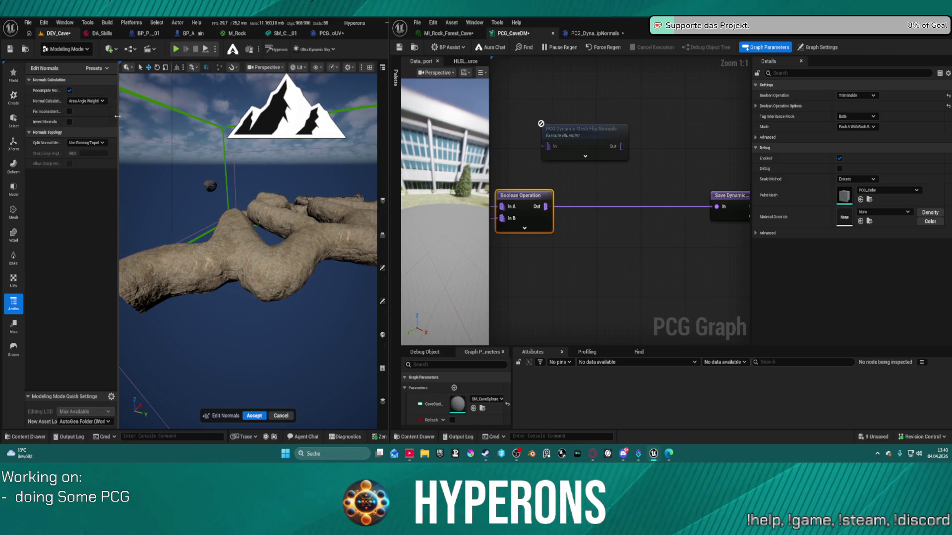
{"action": "left_click", "coordinate": [99, 121]}
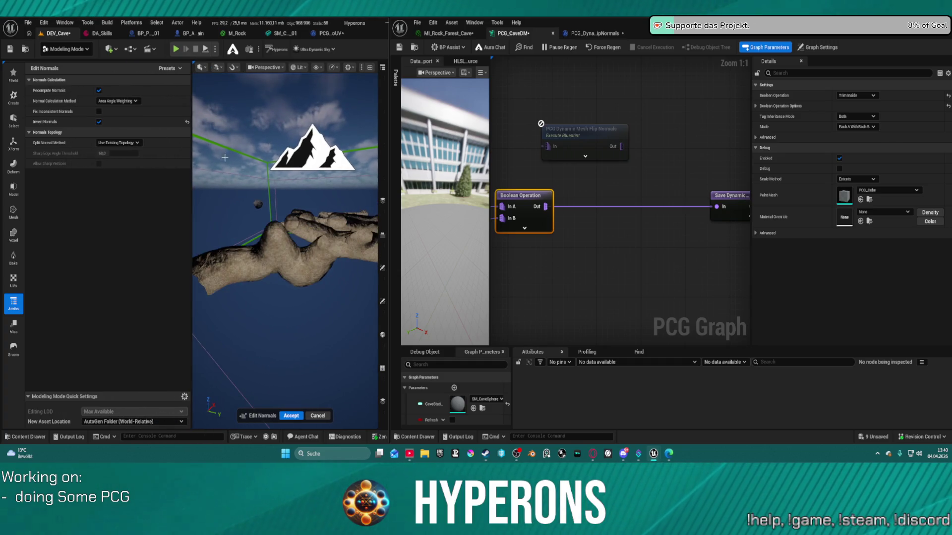
{"action": "left_click", "coordinate": [291, 416]}
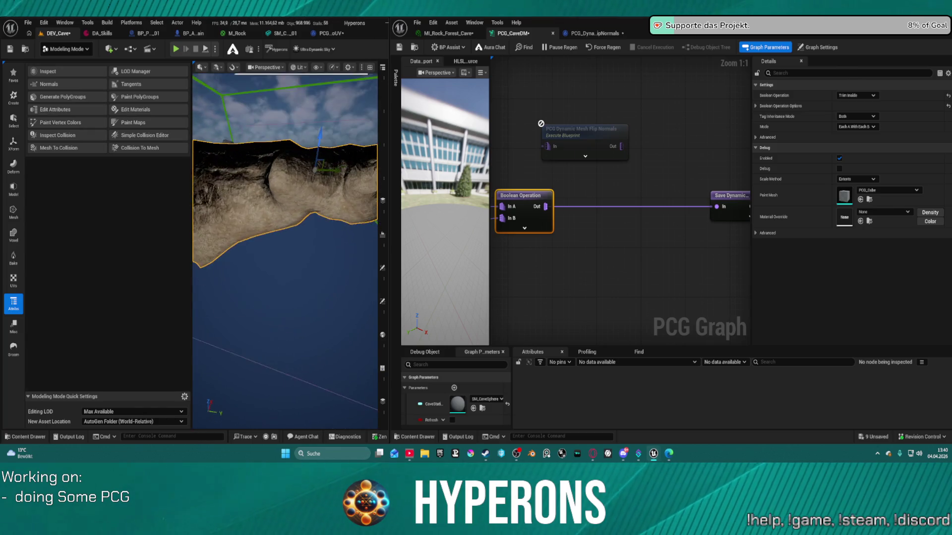
{"action": "key", "text": "w"}
{"action": "key", "text": "w"}
{"action": "key", "text": "w"}
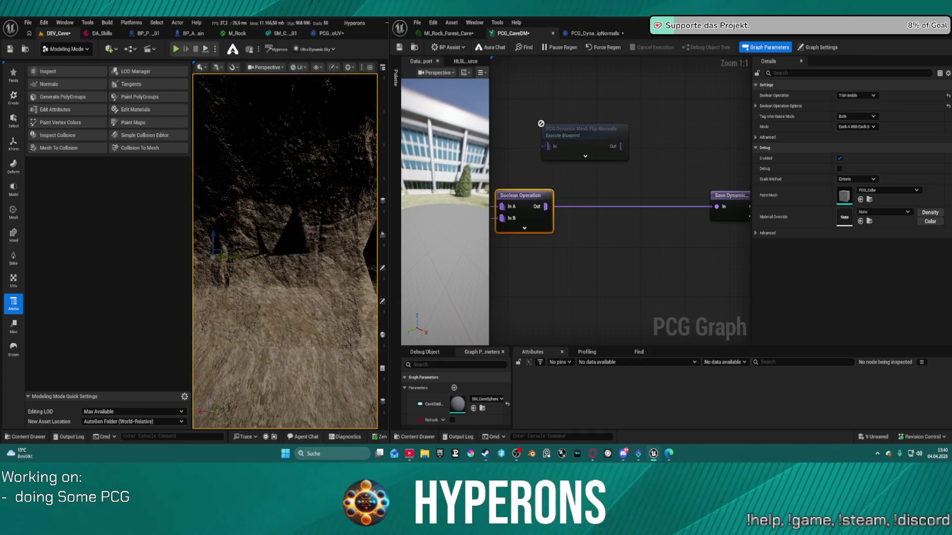
{"action": "key", "text": "d"}
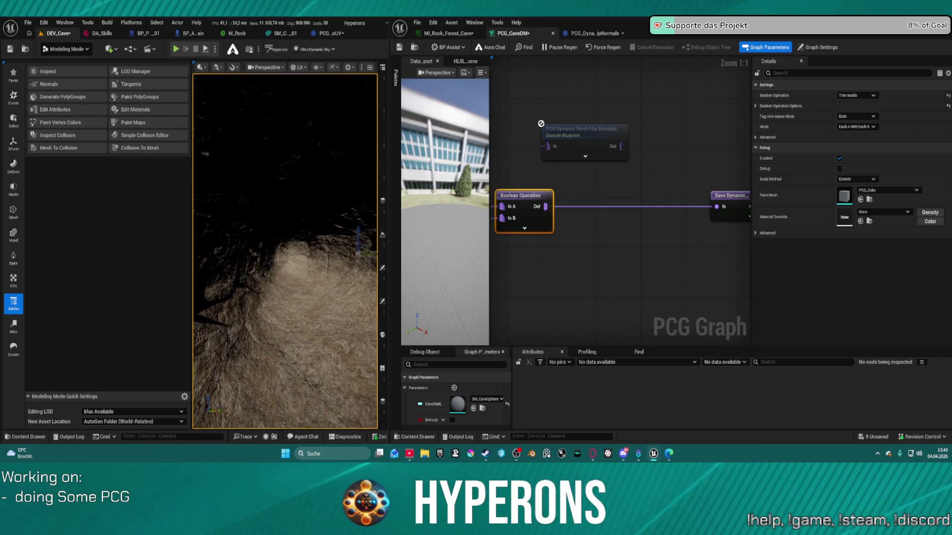
{"action": "key", "text": "w"}
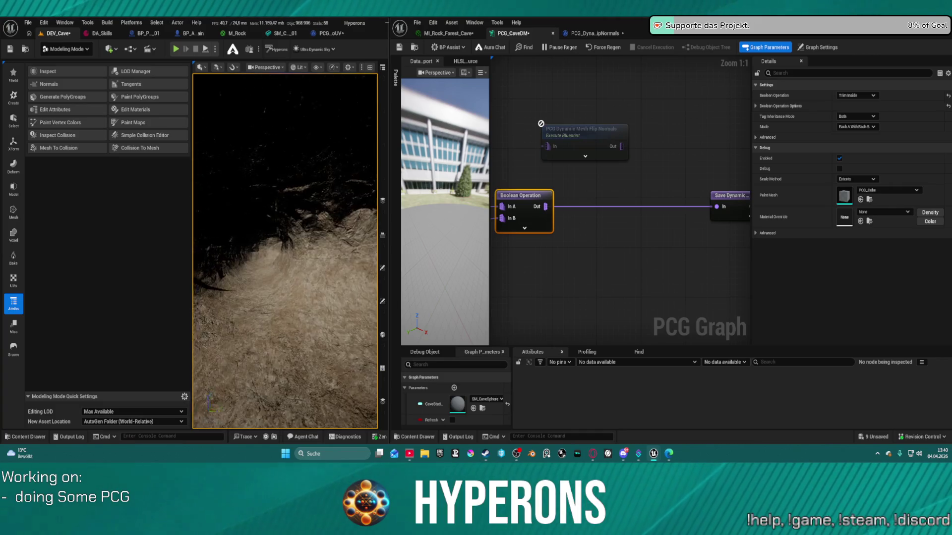
{"action": "key", "text": "w"}
{"action": "key", "text": "w"}
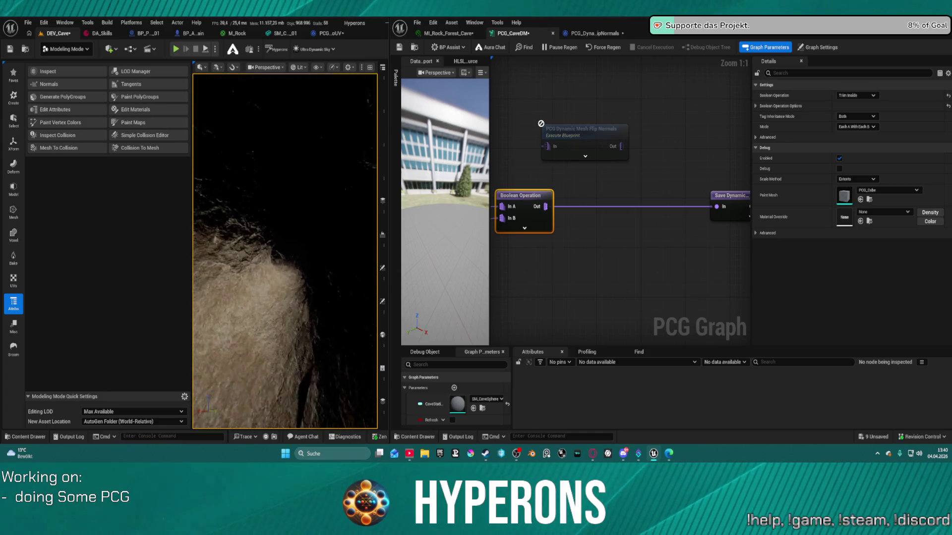
{"action": "key", "text": "w"}
{"action": "key", "text": "w"}
{"action": "key", "text": "w"}
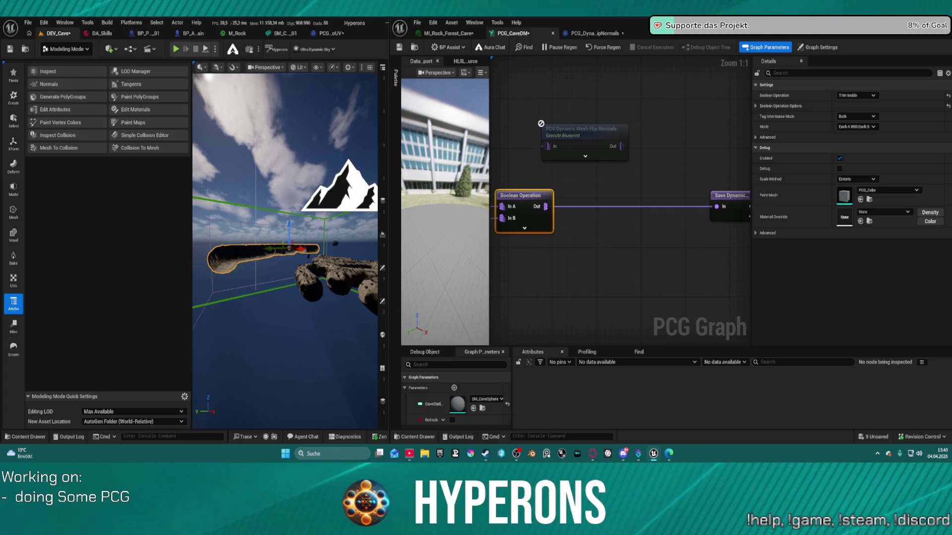
Pause regeneration and insert Flip Normals between Boolean Operation and the save node, then open its Blueprint.
{"action": "left_click", "coordinate": [571, 197]}
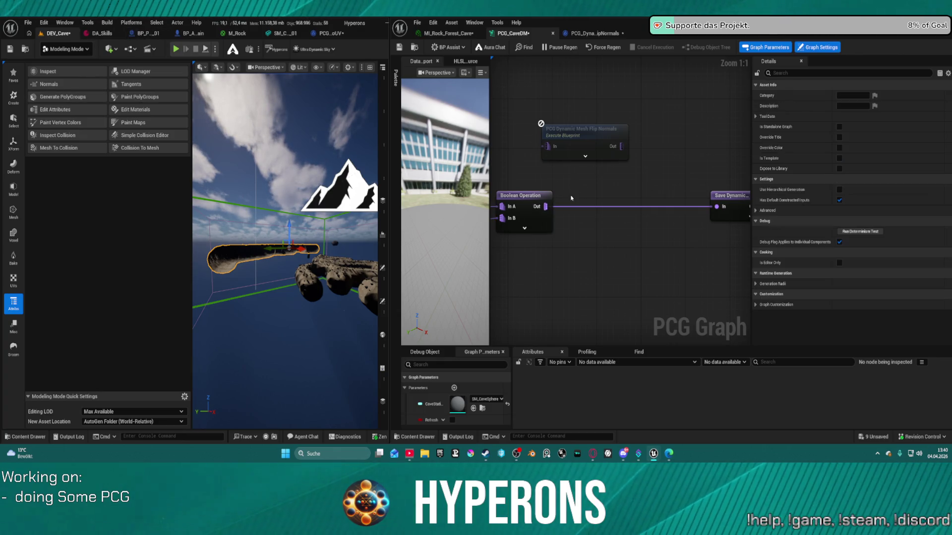
{"action": "left_click", "coordinate": [617, 209], "text": "alt"}
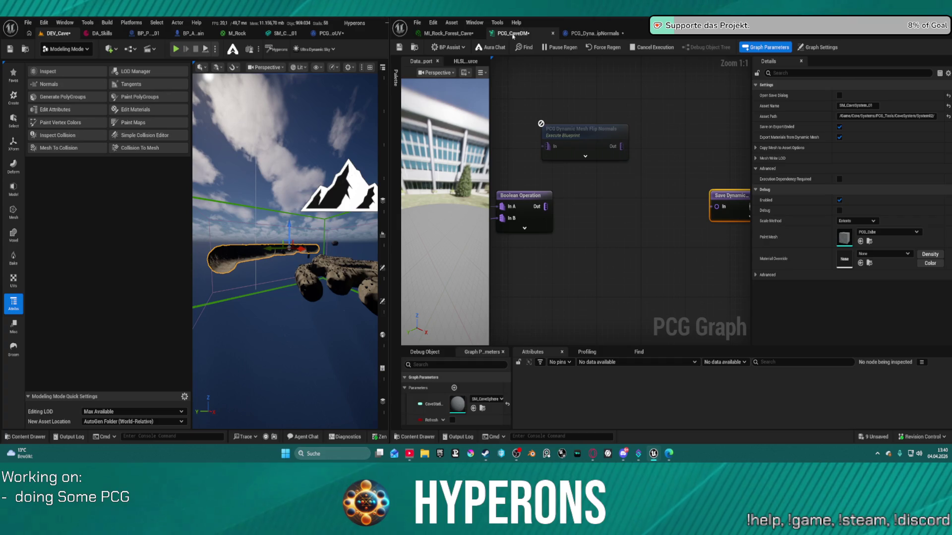
{"action": "left_click", "coordinate": [560, 50]}
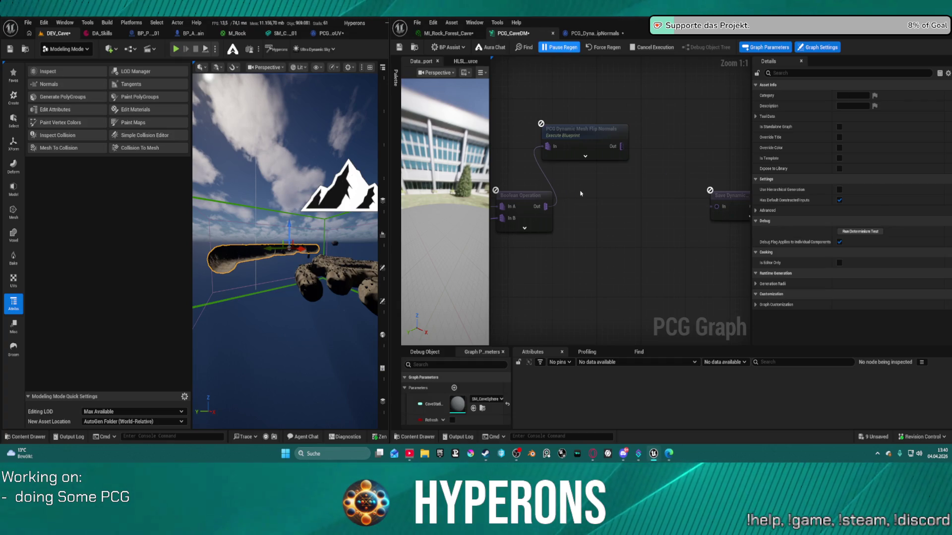
{"action": "mouse_move", "coordinate": [585, 144]}
{"action": "left_mouse_down"}
{"action": "mouse_move", "coordinate": [638, 155]}
{"action": "mouse_move", "coordinate": [623, 199]}
{"action": "left_mouse_up"}
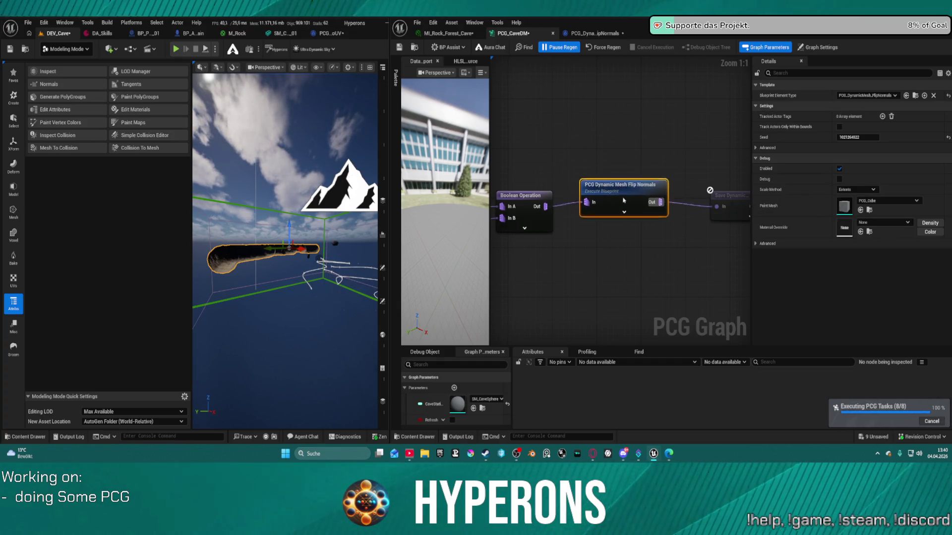
{"action": "double_click", "coordinate": [623, 199]}
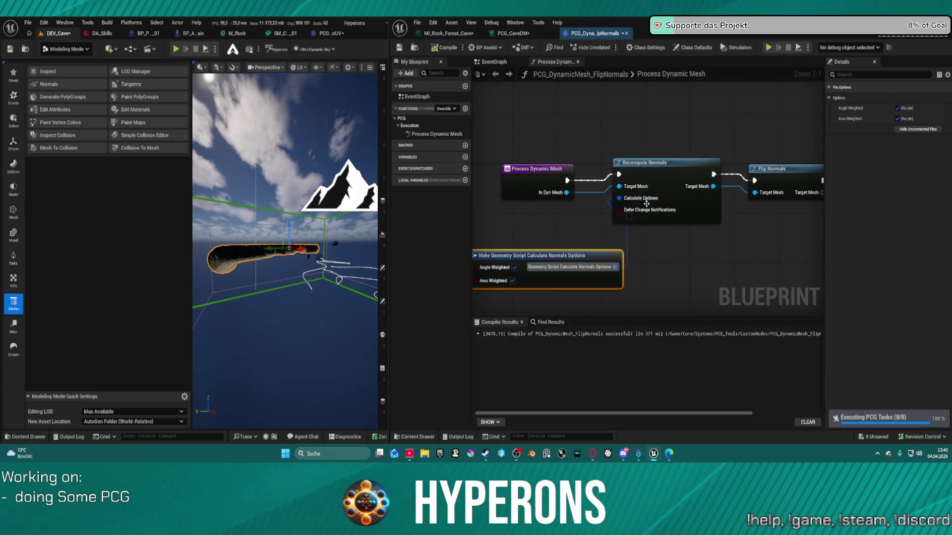
Delete the Recompute Normals node and its options node from the Flip Normals Blueprint.
{"action": "left_click", "coordinate": [571, 184]}
{"action": "left_click_drag", "start_coordinate": [663, 142], "coordinate": [649, 273]}
{"action": "key", "text": "Delete"}
{"action": "left_click", "coordinate": [590, 262]}
{"action": "key", "text": "Delete"}
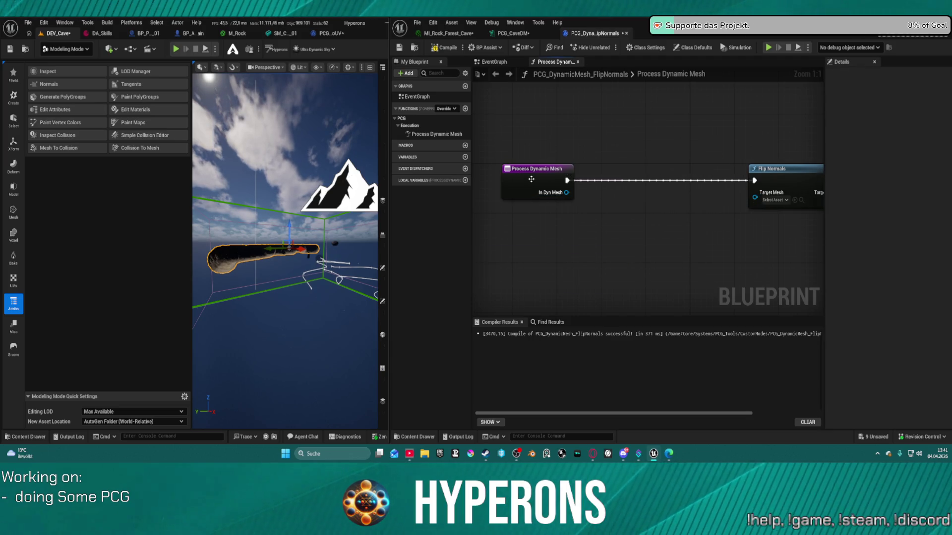
Connect In Dyn Mesh to Flip Normals' Target Mesh, compile, and go back to PCG_CaveDM.
{"action": "mouse_move", "coordinate": [566, 193]}
{"action": "left_mouse_down"}
{"action": "mouse_move", "coordinate": [755, 196]}
{"action": "mouse_move", "coordinate": [743, 168]}
{"action": "mouse_move", "coordinate": [669, 168]}
{"action": "left_mouse_up"}
{"action": "left_click_drag", "start_coordinate": [767, 164], "coordinate": [616, 156]}
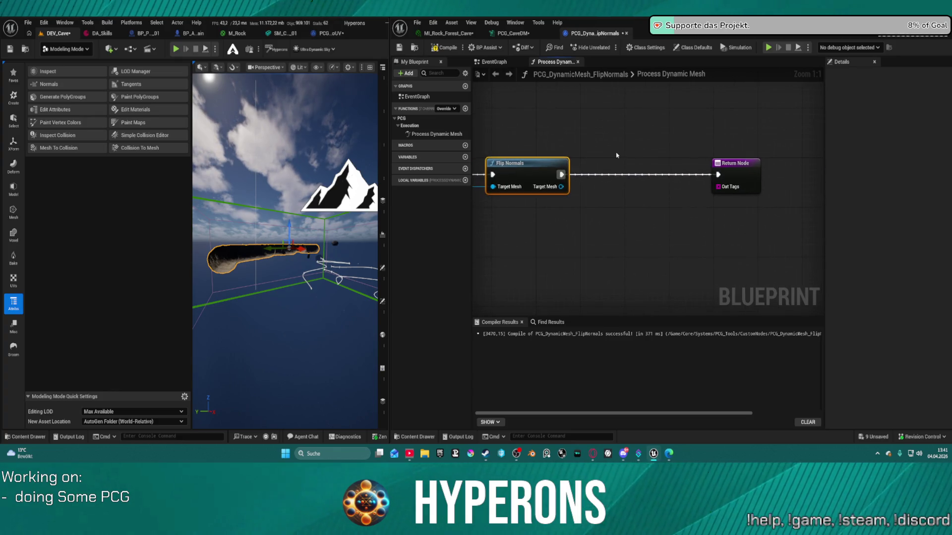
{"action": "left_click", "coordinate": [448, 47]}
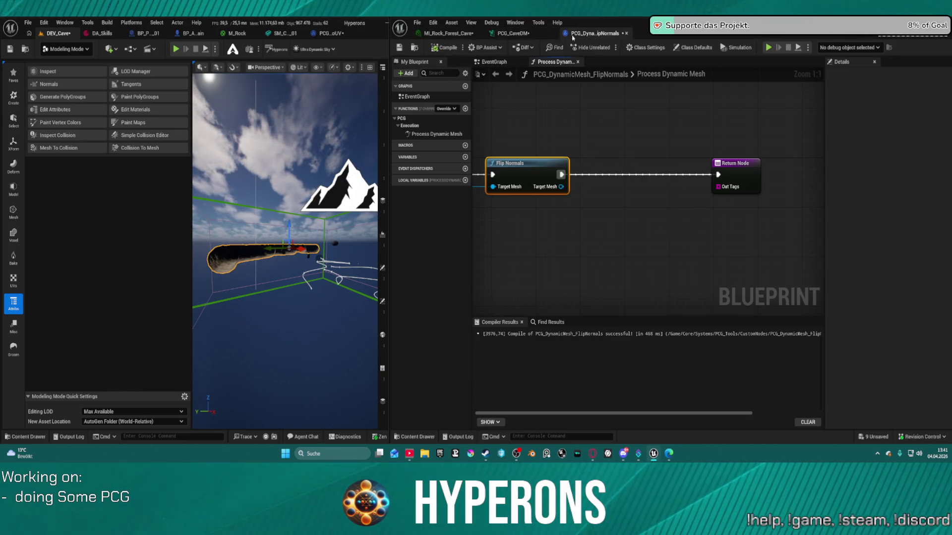
{"action": "left_click", "coordinate": [520, 34]}
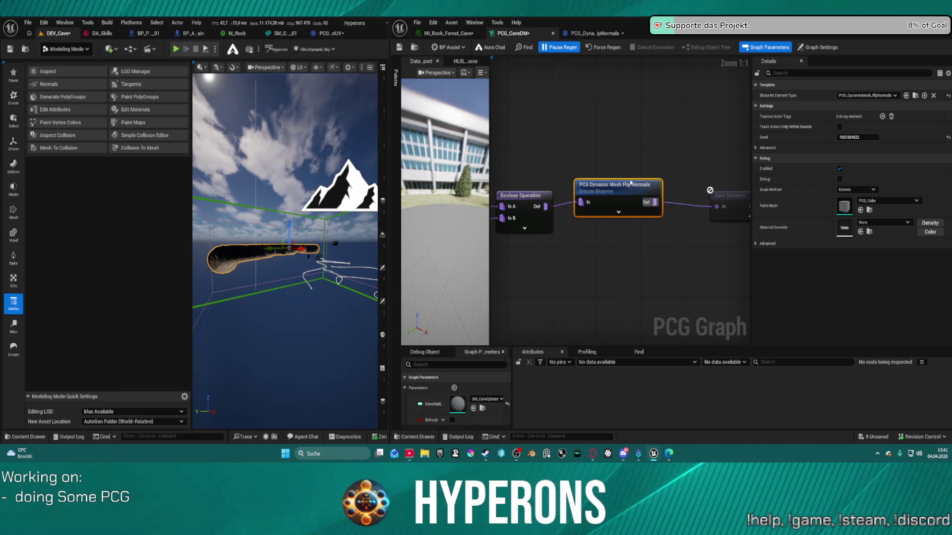
Delete the Auto UV node and connect Solidify's output directly to Displacement's input.
{"action": "mouse_move", "coordinate": [662, 192]}
{"action": "left_mouse_down"}
{"action": "mouse_move", "coordinate": [883, 167]}
{"action": "mouse_move", "coordinate": [882, 92]}
{"action": "mouse_move", "coordinate": [750, 139]}
{"action": "left_mouse_up"}
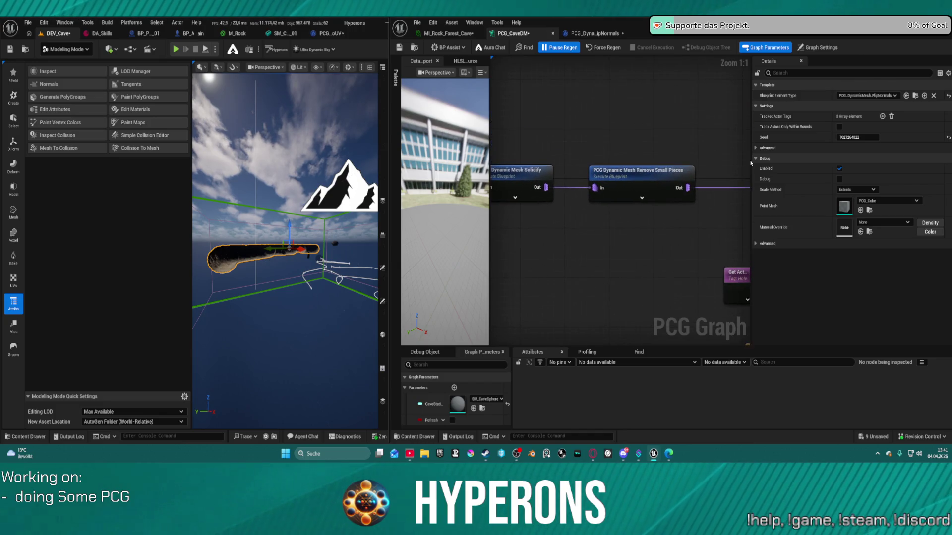
{"action": "left_click_drag", "start_coordinate": [641, 214], "coordinate": [469, 220]}
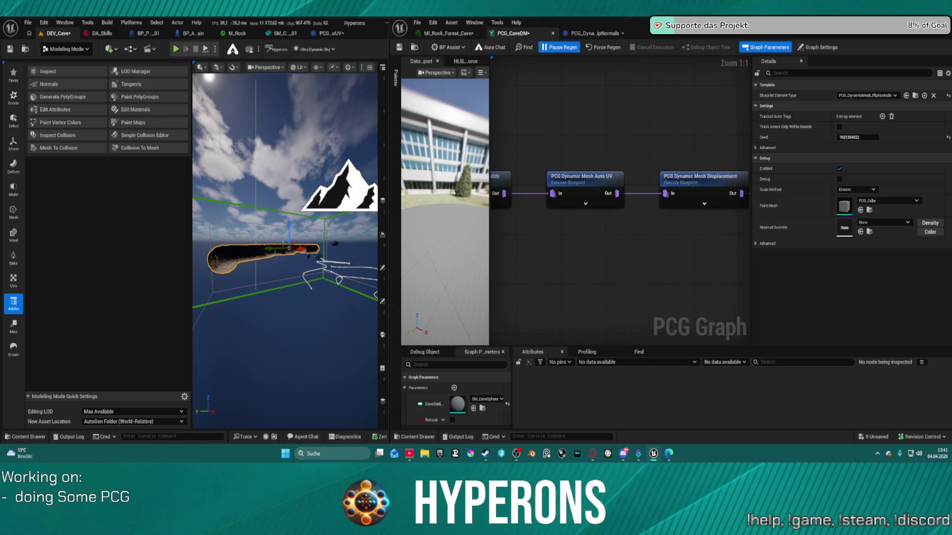
{"action": "left_click", "coordinate": [527, 195]}
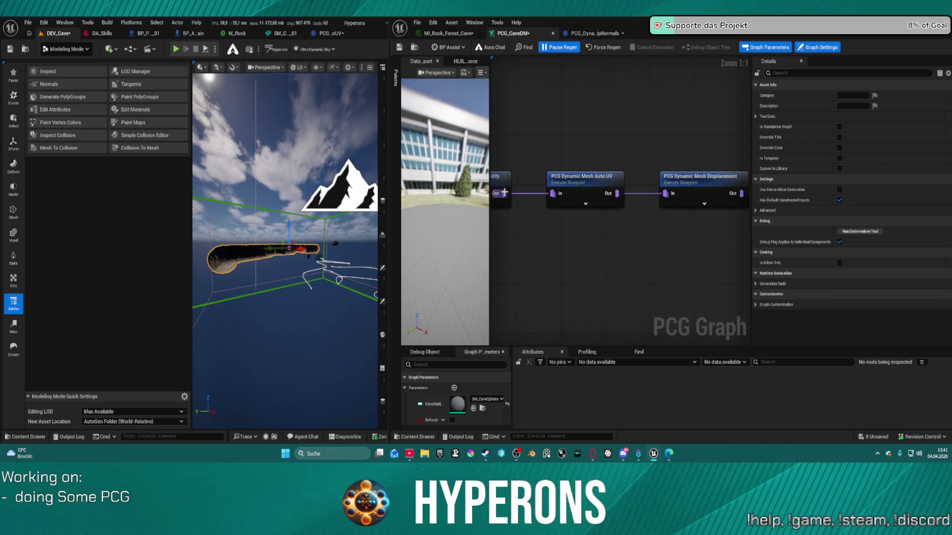
{"action": "left_click_drag", "start_coordinate": [504, 192], "coordinate": [646, 187]}
{"action": "left_click_drag", "start_coordinate": [577, 154], "coordinate": [570, 145]}
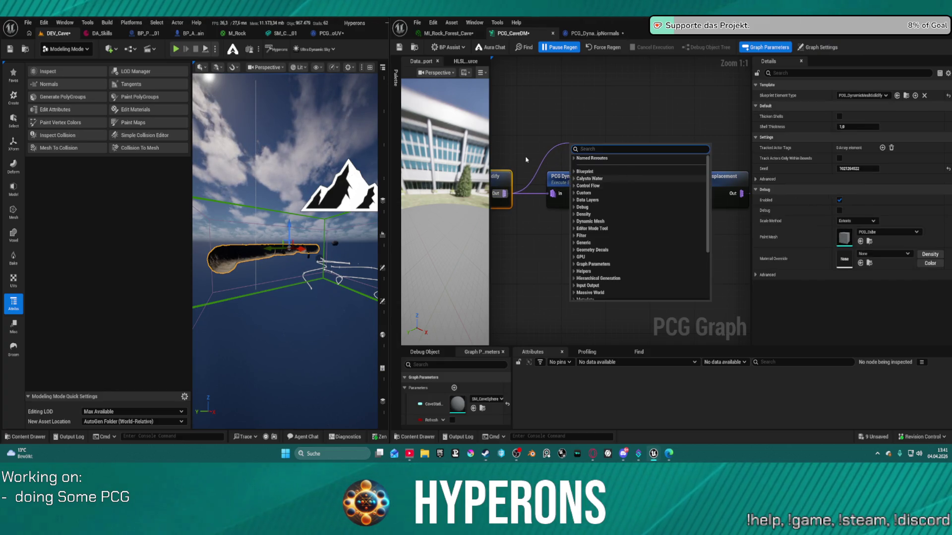
{"action": "key", "text": "Escape"}
{"action": "left_click_drag", "start_coordinate": [587, 176], "coordinate": [580, 201]}
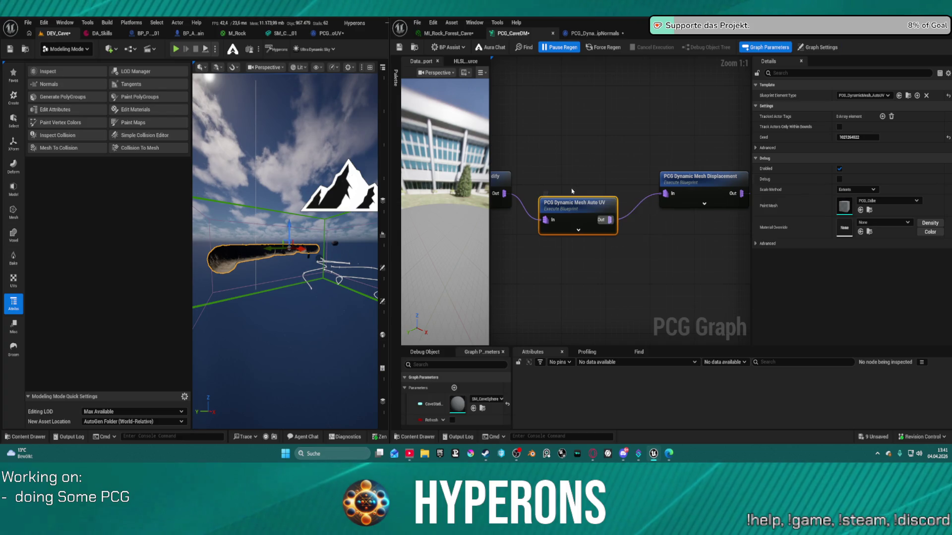
{"action": "key", "text": "Delete"}
{"action": "mouse_move", "coordinate": [504, 193]}
{"action": "left_mouse_down"}
{"action": "mouse_move", "coordinate": [654, 196]}
{"action": "mouse_move", "coordinate": [644, 210]}
{"action": "mouse_move", "coordinate": [580, 209]}
{"action": "mouse_move", "coordinate": [672, 181]}
{"action": "left_mouse_up"}
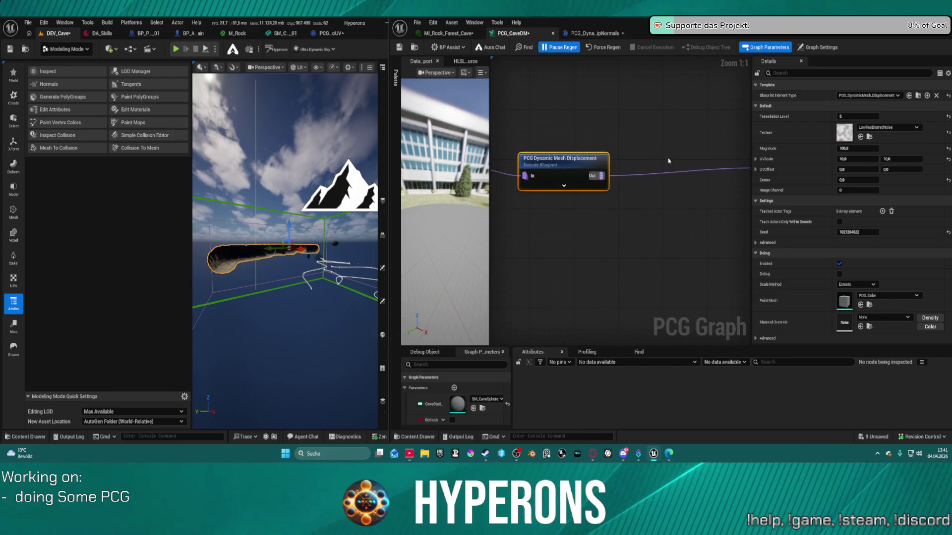
Open the Solidify node's Blueprint to view its Apply Mesh Solidify node.
{"action": "mouse_move", "coordinate": [584, 158]}
{"action": "left_mouse_down"}
{"action": "mouse_move", "coordinate": [581, 144]}
{"action": "mouse_move", "coordinate": [570, 149]}
{"action": "mouse_move", "coordinate": [717, 151]}
{"action": "left_mouse_up"}
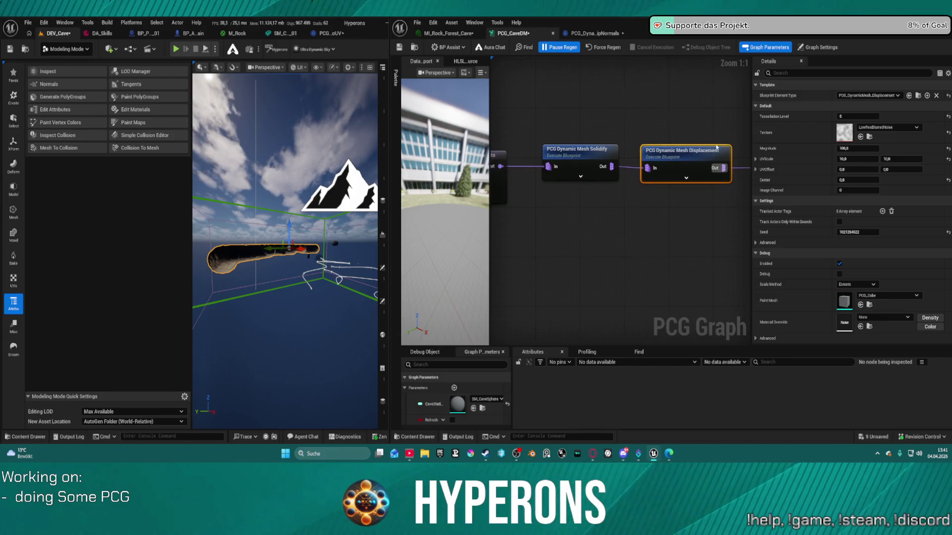
{"action": "double_click", "coordinate": [576, 159]}
{"action": "mouse_move", "coordinate": [653, 163]}
{"action": "left_mouse_down"}
{"action": "mouse_move", "coordinate": [479, 176]}
{"action": "mouse_move", "coordinate": [543, 170]}
{"action": "left_mouse_up"}
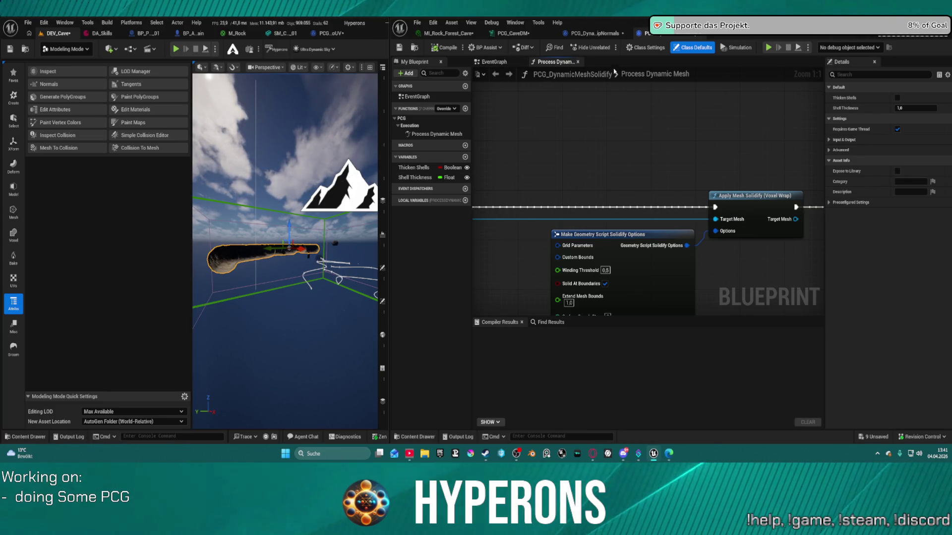
Inspect the Solidify options and return node and the FlipNormals blueprint, then zoom out over PCG_CaveDM.
{"action": "scroll", "coordinate": [665, 134], "scroll_direction": "down", "scroll_amount": 2}
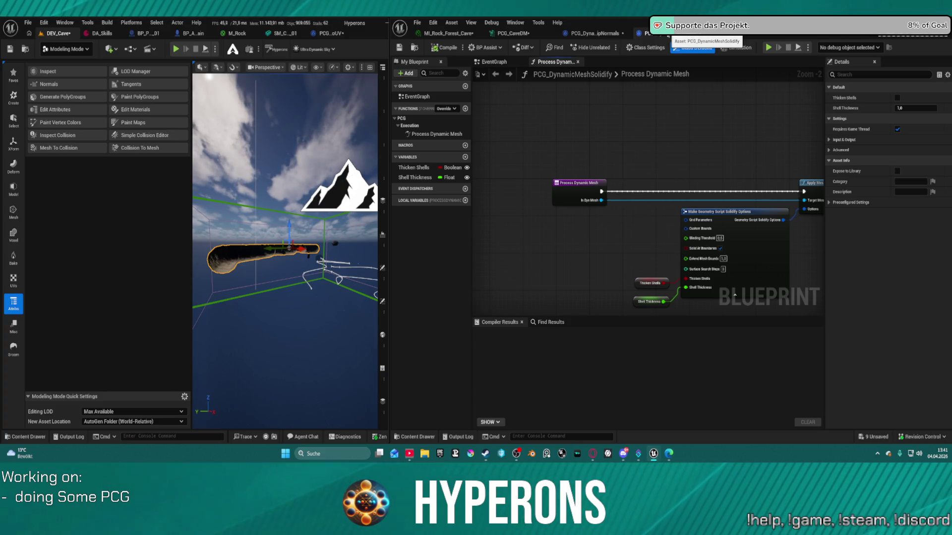
{"action": "mouse_move", "coordinate": [669, 199]}
{"action": "left_mouse_down"}
{"action": "mouse_move", "coordinate": [490, 174]}
{"action": "mouse_move", "coordinate": [560, 153]}
{"action": "left_mouse_up"}
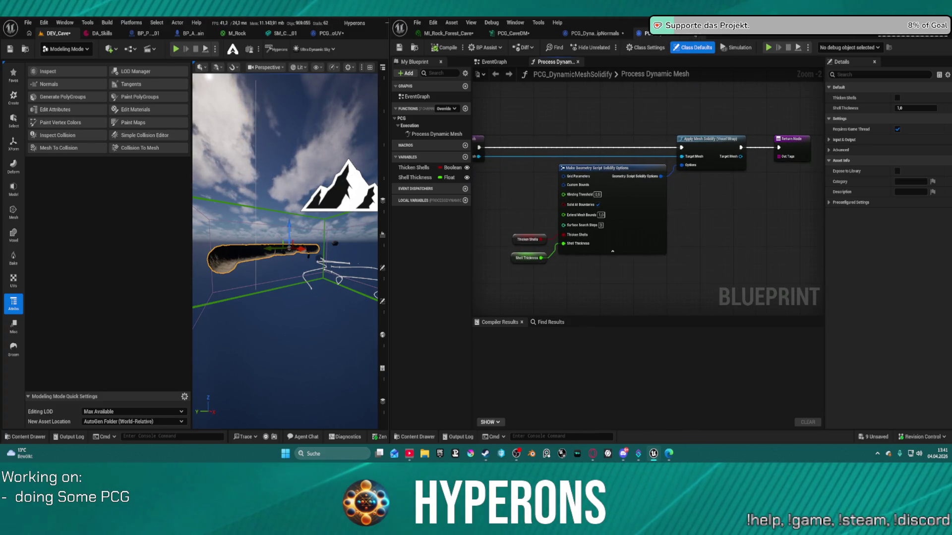
{"action": "left_click", "coordinate": [586, 34]}
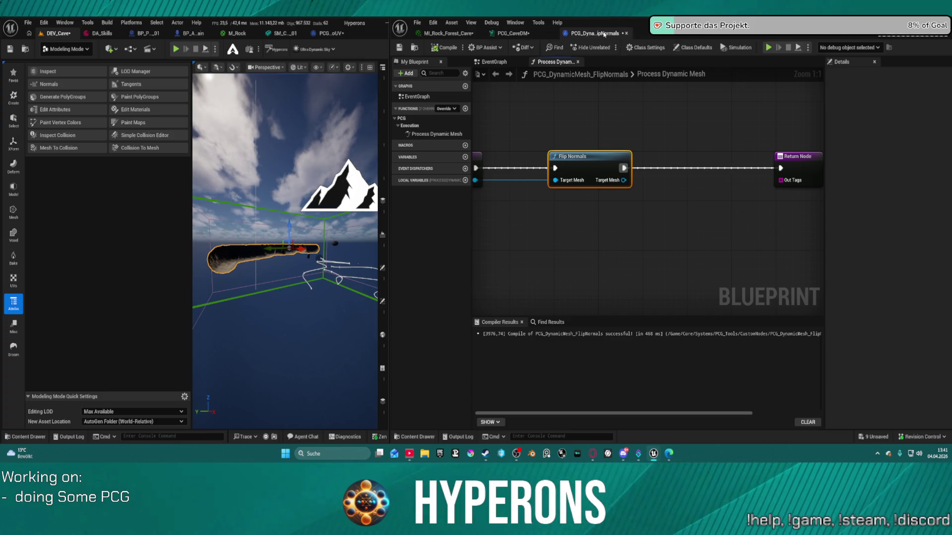
{"action": "left_click", "coordinate": [515, 34]}
{"action": "scroll", "coordinate": [522, 180], "scroll_direction": "down", "scroll_amount": 4}
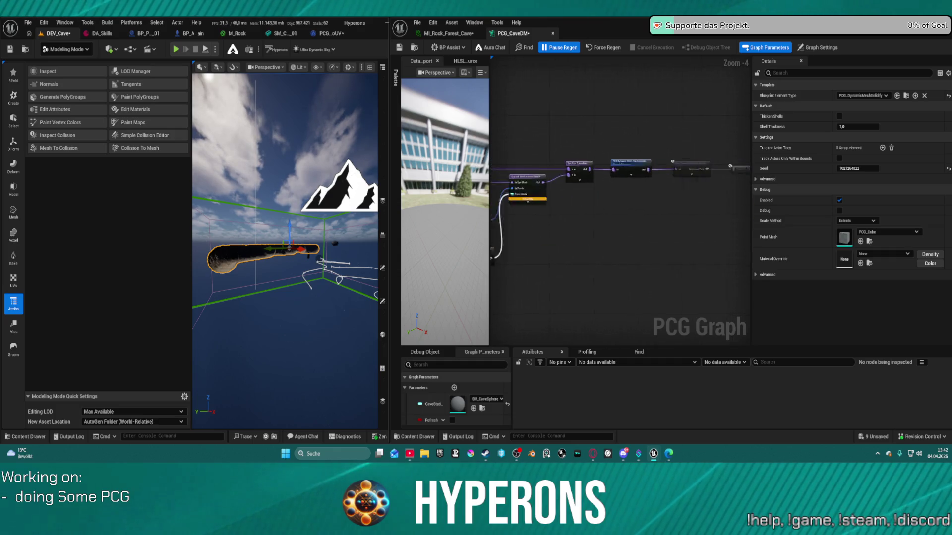
Paste a PCG Dynamic Mesh Auto UV node and wire it between Boolean Operation and Flip Normals.
{"action": "left_click", "coordinate": [560, 120]}
{"action": "scroll", "coordinate": [603, 127], "scroll_direction": "up", "scroll_amount": 3}
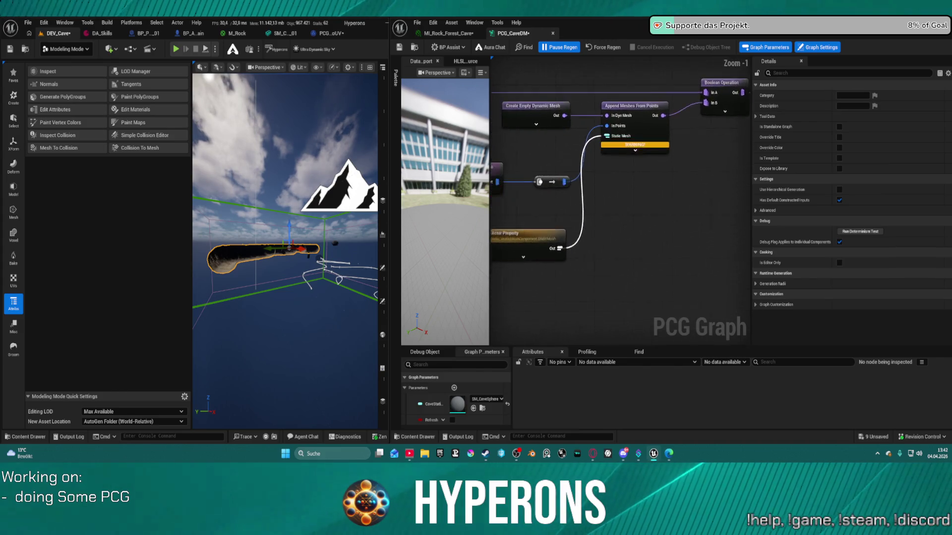
{"action": "left_click_drag", "start_coordinate": [603, 129], "coordinate": [394, 207]}
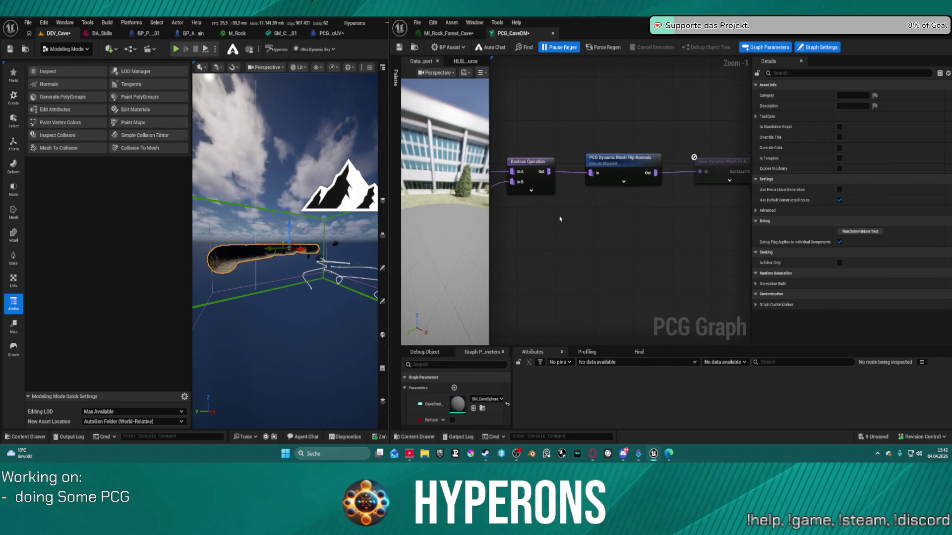
{"action": "key", "text": "ctrl+v"}
{"action": "left_click_drag", "start_coordinate": [549, 173], "coordinate": [569, 233]}
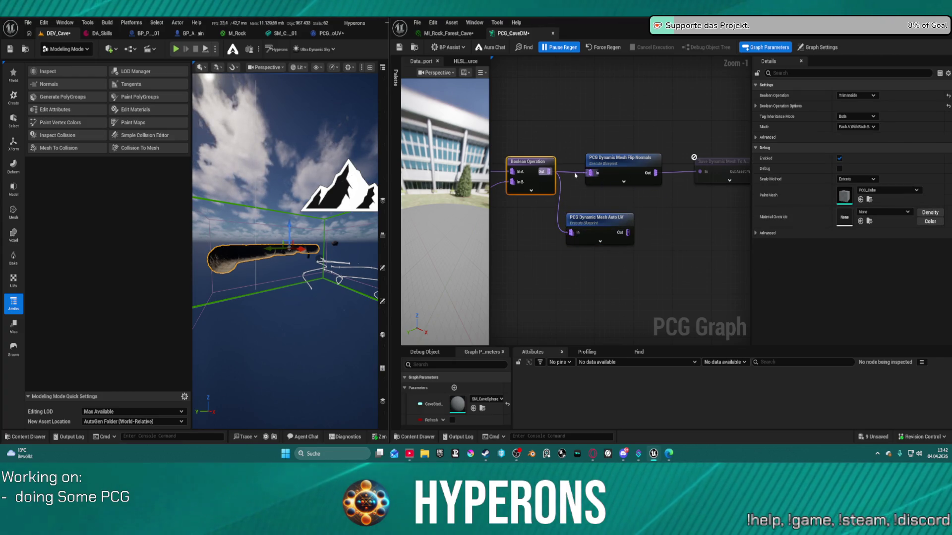
{"action": "left_click_drag", "start_coordinate": [628, 233], "coordinate": [609, 176]}
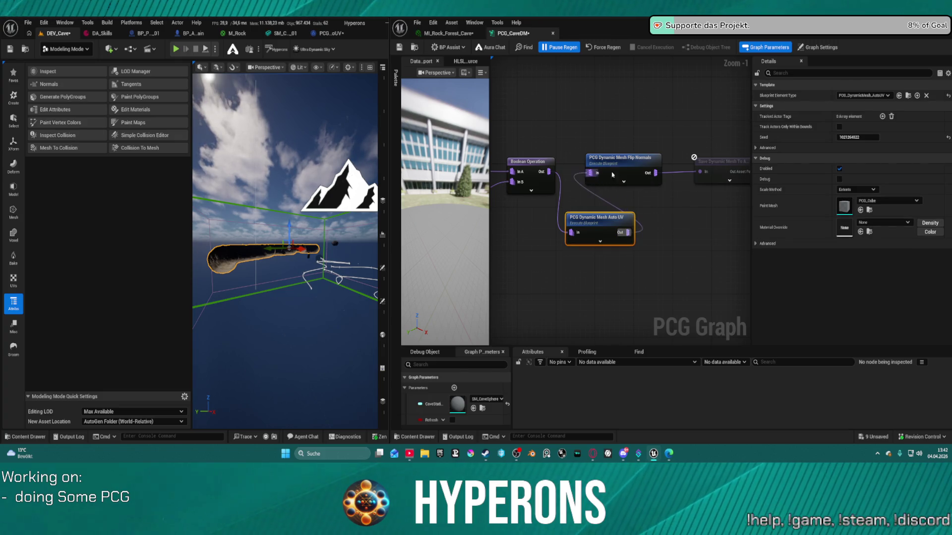
Review the Flip Normals node's settings.
{"action": "left_click", "coordinate": [634, 171]}
{"action": "scroll", "coordinate": [662, 171], "scroll_direction": "down", "scroll_amount": 3}
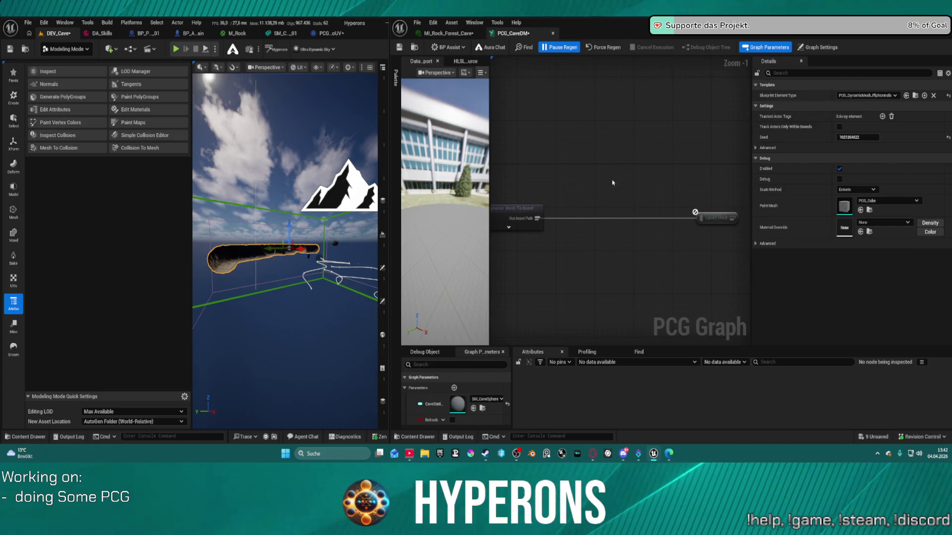
{"action": "scroll", "coordinate": [652, 155], "scroll_direction": "up", "scroll_amount": 5}
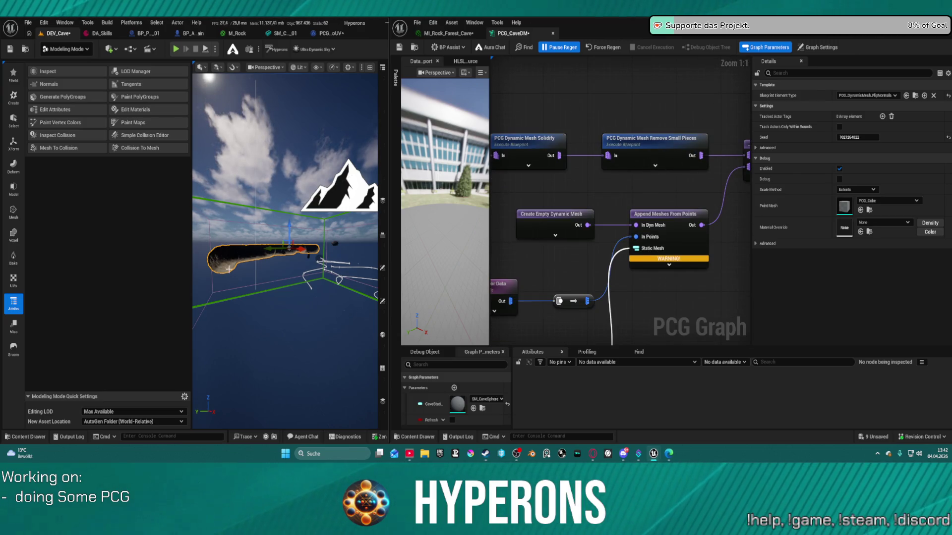
Fly the camera inside, above and beside the generated cave tubes.
{"action": "right_click", "coordinate": [271, 256]}
{"action": "key", "text": "w"}
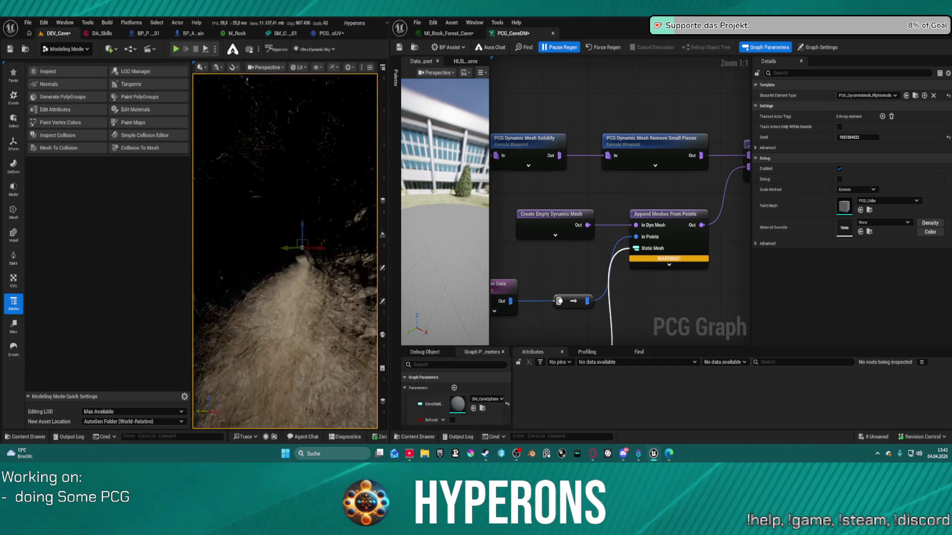
{"action": "key", "text": "s"}
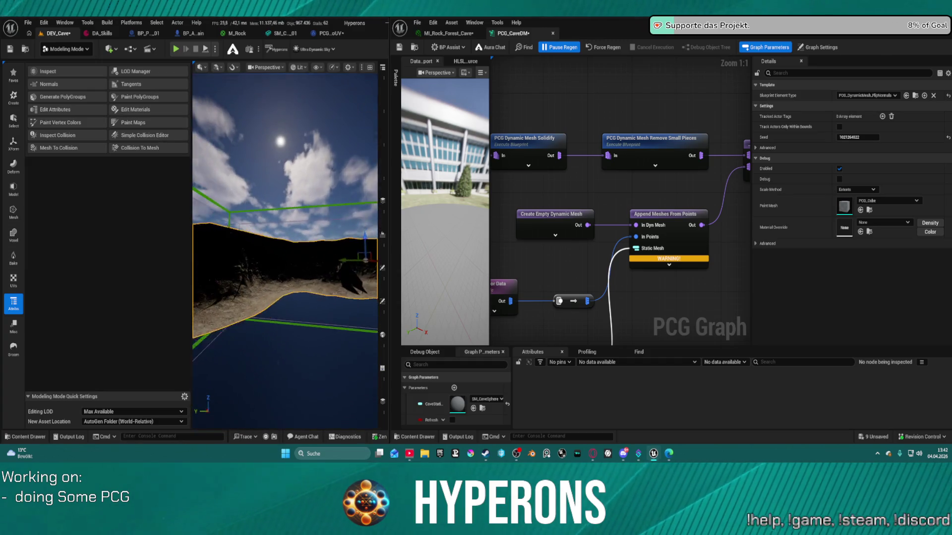
{"action": "key", "text": "e"}
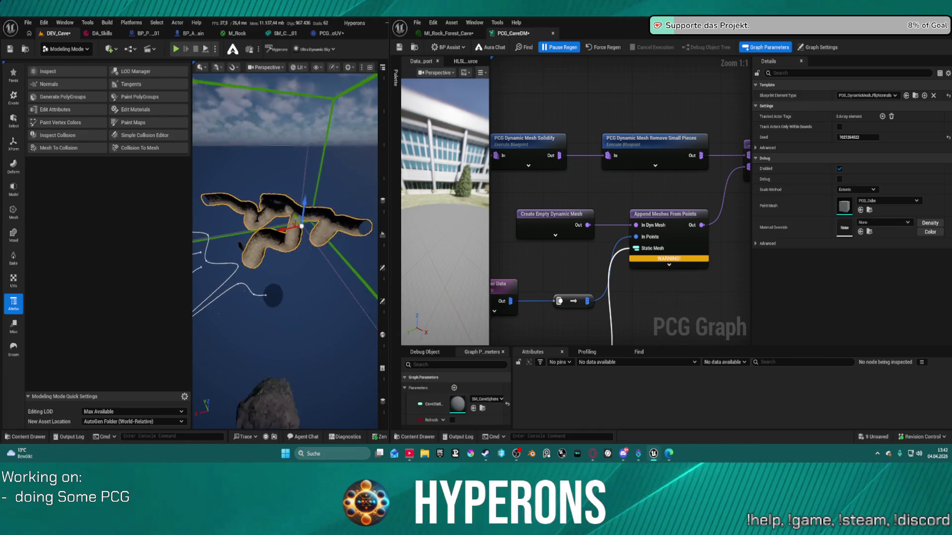
{"action": "key", "text": "q"}
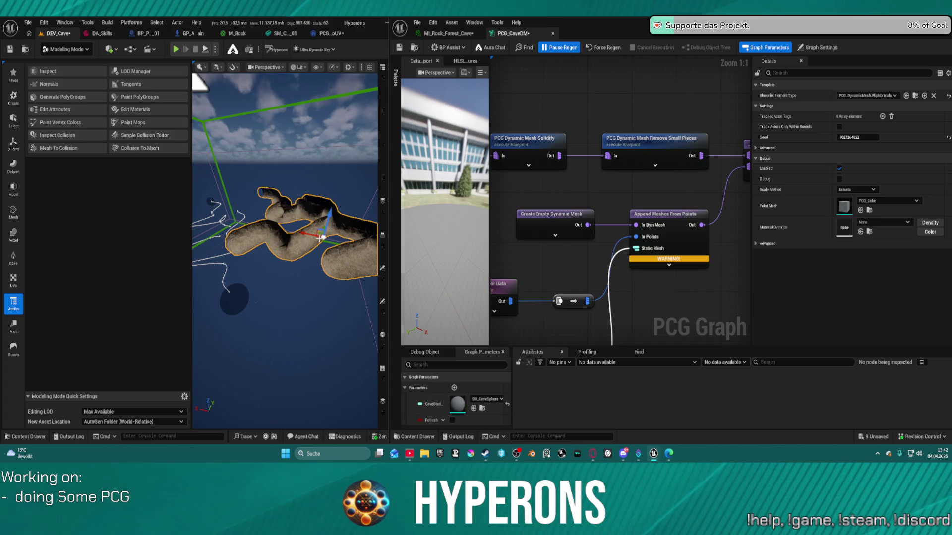
Delete the generated cave mesh and look over the empty cave bounds box.
{"action": "key", "text": "Delete"}
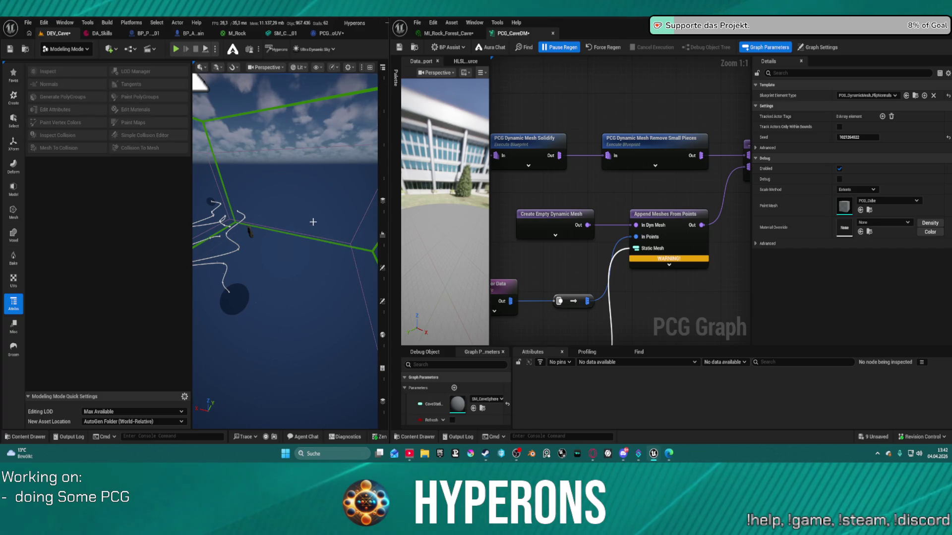
{"action": "key", "text": "q"}
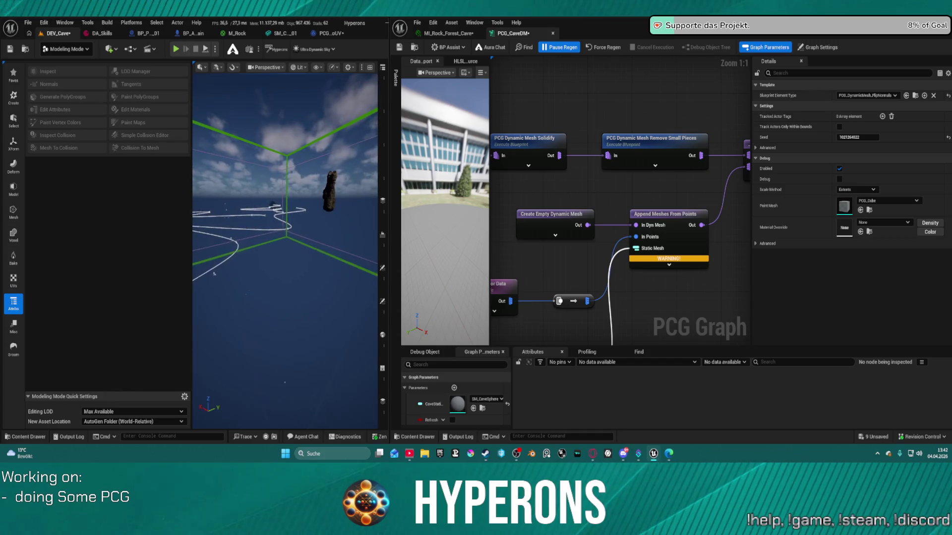
{"action": "key", "text": "e"}
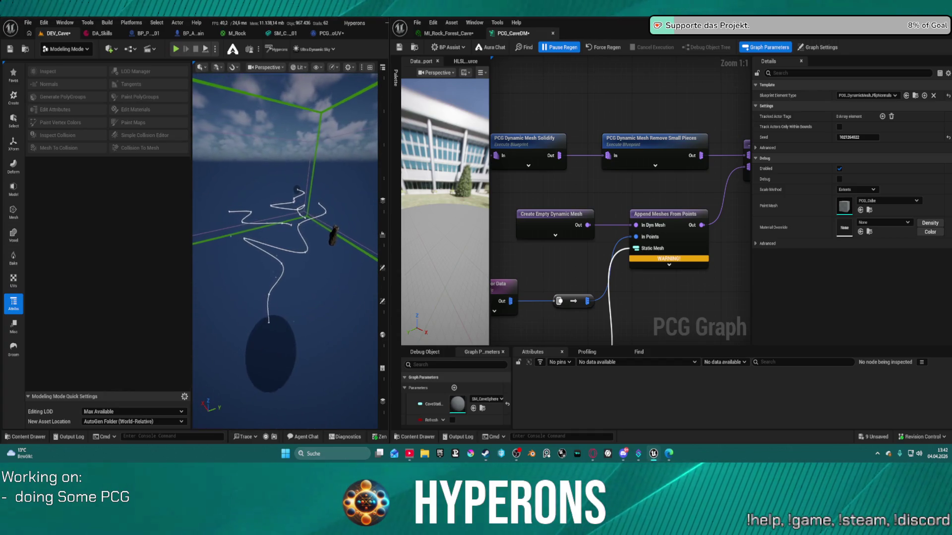
{"action": "key", "text": "q"}
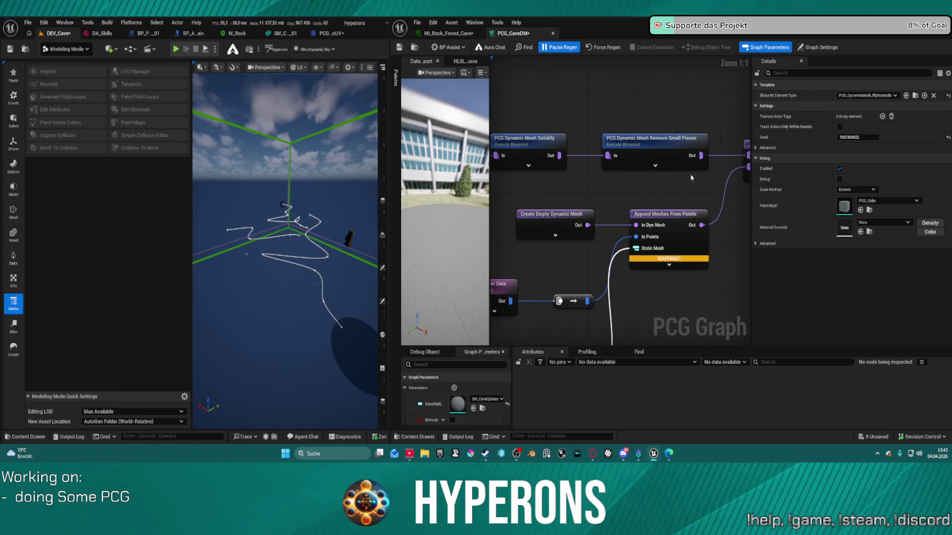
Turn off Pause Regen so the cave graph rebuilds, then fly into the textured rock tunnel.
{"action": "left_click_drag", "start_coordinate": [698, 198], "coordinate": [523, 204]}
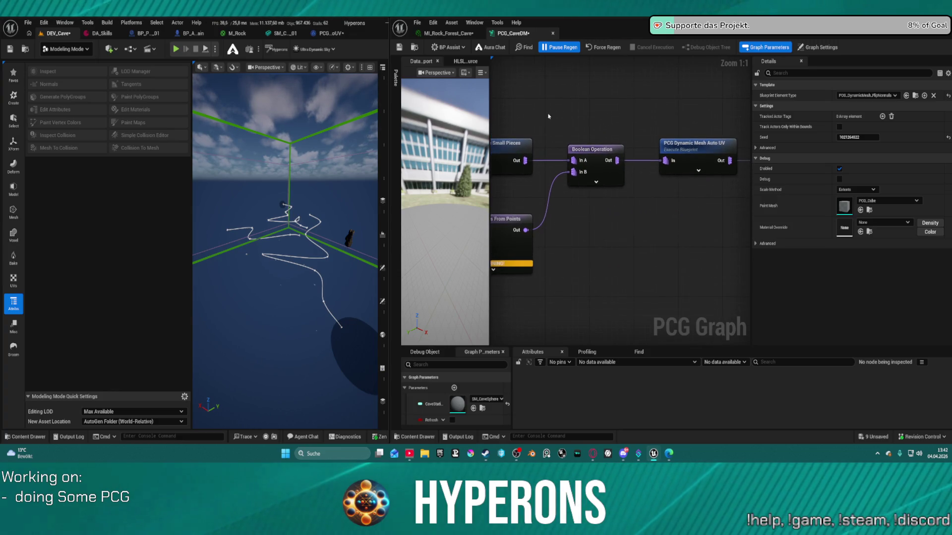
{"action": "left_click", "coordinate": [555, 48]}
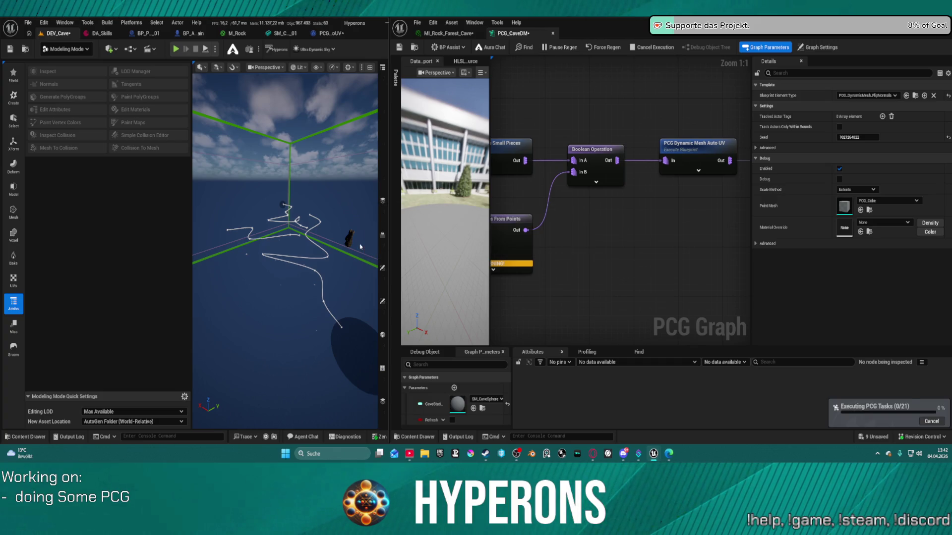
{"action": "mouse_move", "coordinate": [285, 248]}
{"action": "left_mouse_down"}
{"action": "mouse_move", "coordinate": [280, 188]}
{"action": "mouse_move", "coordinate": [237, 228]}
{"action": "mouse_move", "coordinate": [235, 318]}
{"action": "mouse_move", "coordinate": [295, 312]}
{"action": "mouse_move", "coordinate": [288, 278]}
{"action": "left_mouse_up"}
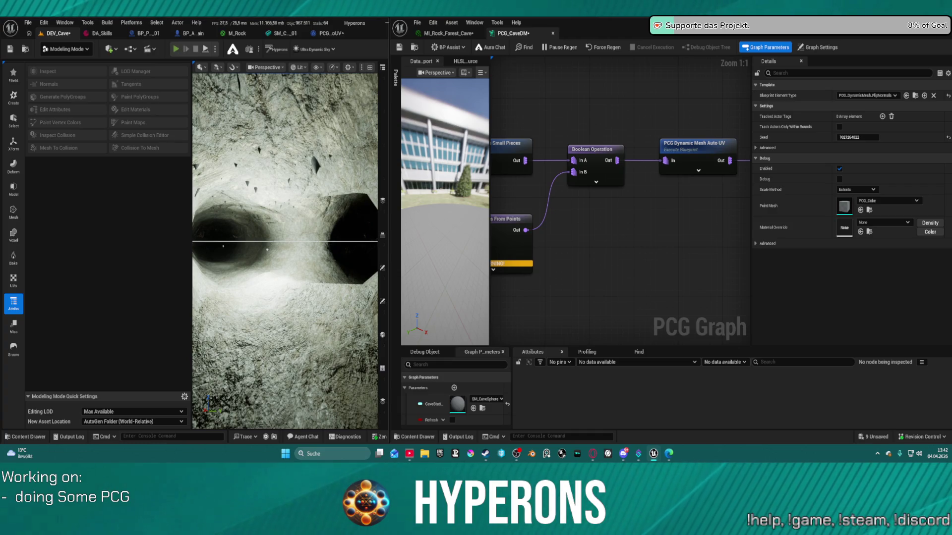
Start a playtest of the cave level and switch the editor to Selection Mode.
{"action": "key", "text": "alt+p"}
{"action": "key", "text": "super"}
{"action": "key", "text": "super"}
{"action": "left_click", "coordinate": [66, 48]}
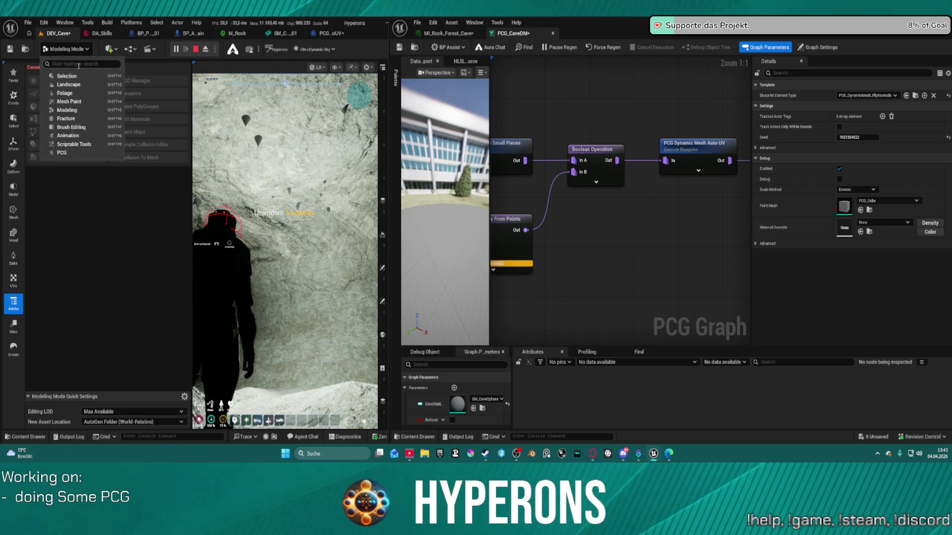
{"action": "left_click", "coordinate": [67, 76]}
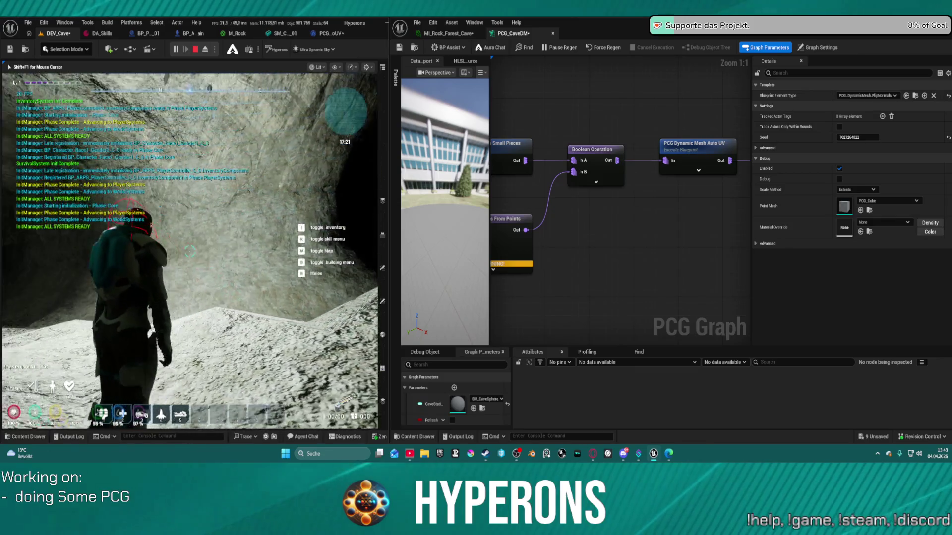
Walk the character through the dark tunnel into the lit cave, then end the playtest.
{"action": "key", "text": "w"}
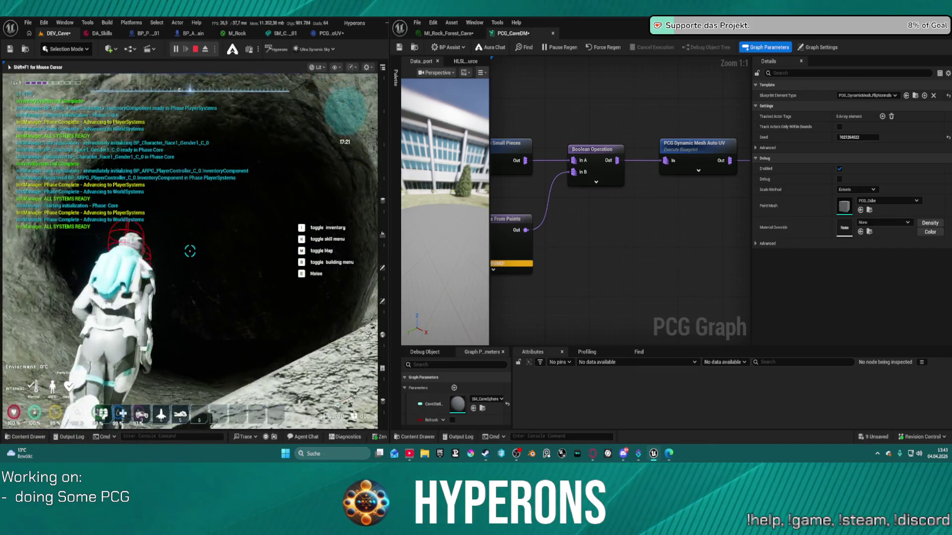
{"action": "key", "text": "w"}
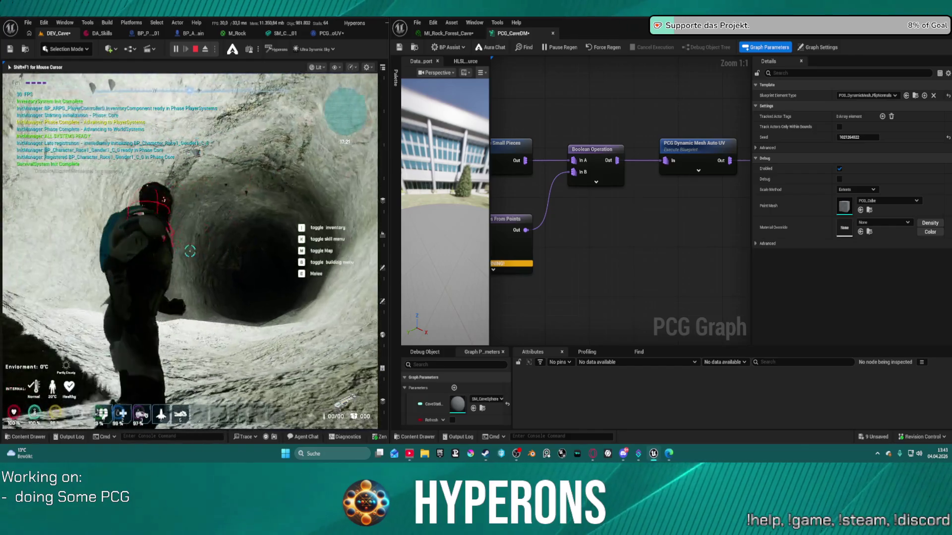
{"action": "key", "text": "w"}
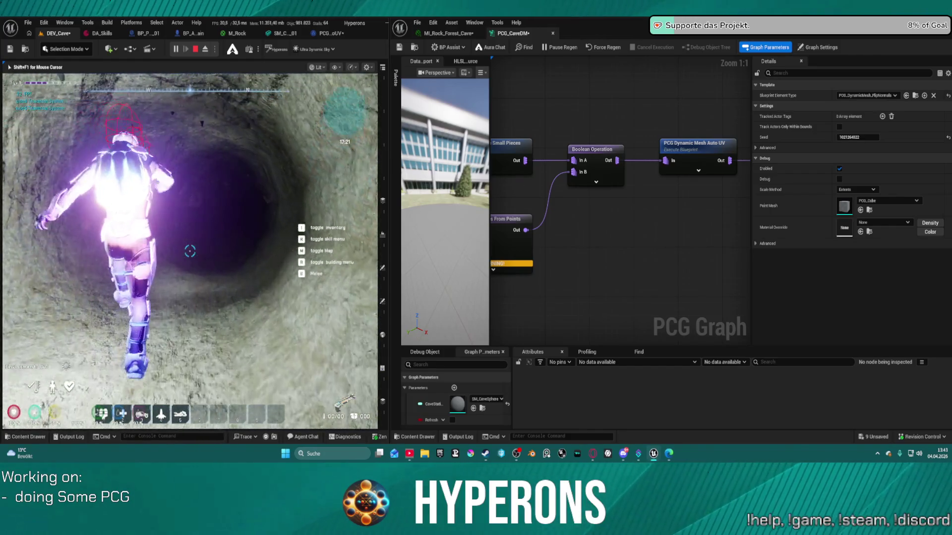
{"action": "key", "text": "w"}
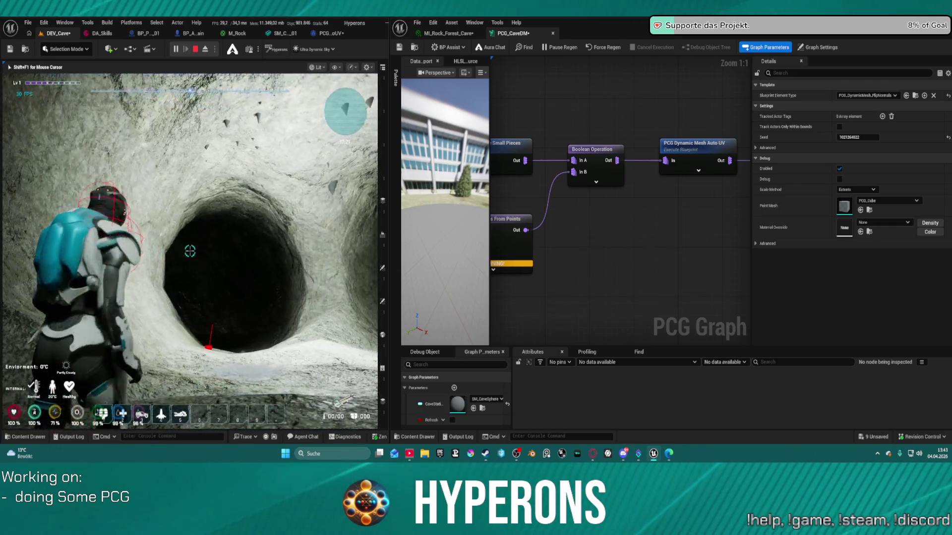
{"action": "key", "text": "Escape"}
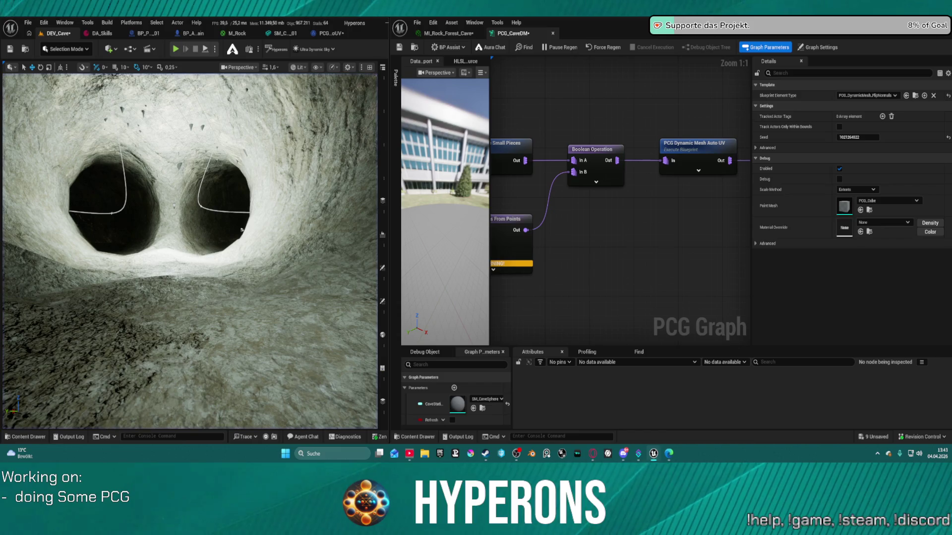
Steer the camera into the left tunnel and widen the level viewport.
{"action": "scroll", "coordinate": [346, 305], "scroll_direction": "up", "scroll_amount": 5}
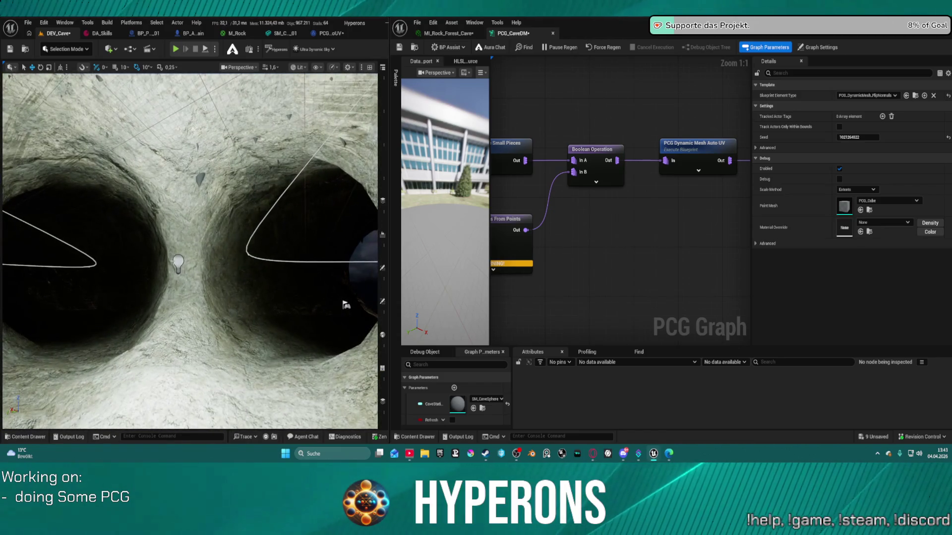
{"action": "mouse_move", "coordinate": [377, 249]}
{"action": "left_mouse_down"}
{"action": "mouse_move", "coordinate": [347, 248]}
{"action": "mouse_move", "coordinate": [328, 233]}
{"action": "left_mouse_up"}
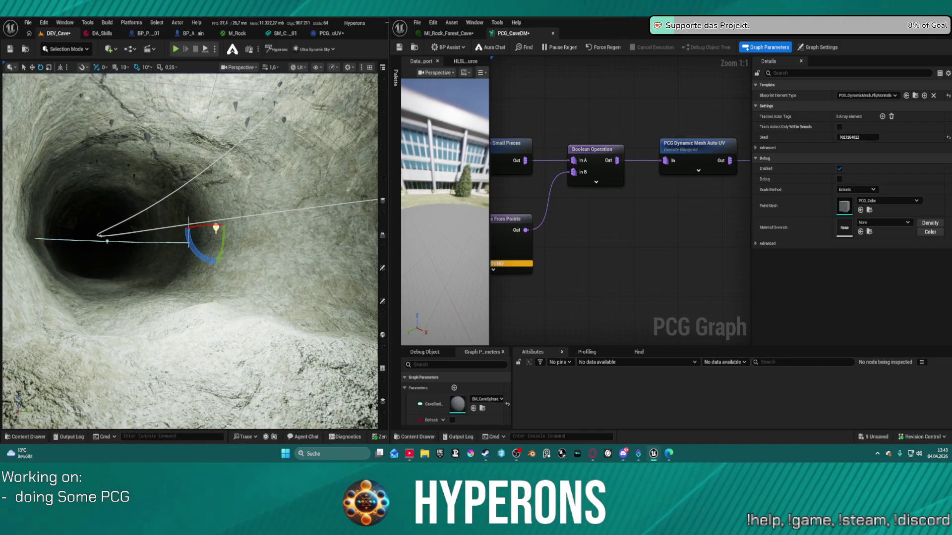
{"action": "left_click_drag", "start_coordinate": [395, 157], "coordinate": [512, 156]}
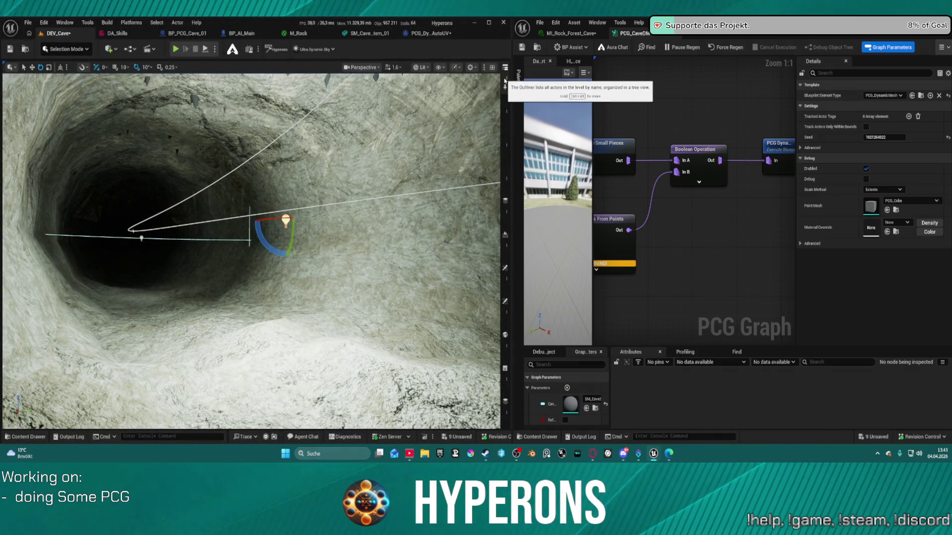
Select PointLight in the Outliner, set its Intensity to 5, and start Play.
{"action": "left_click", "coordinate": [504, 87]}
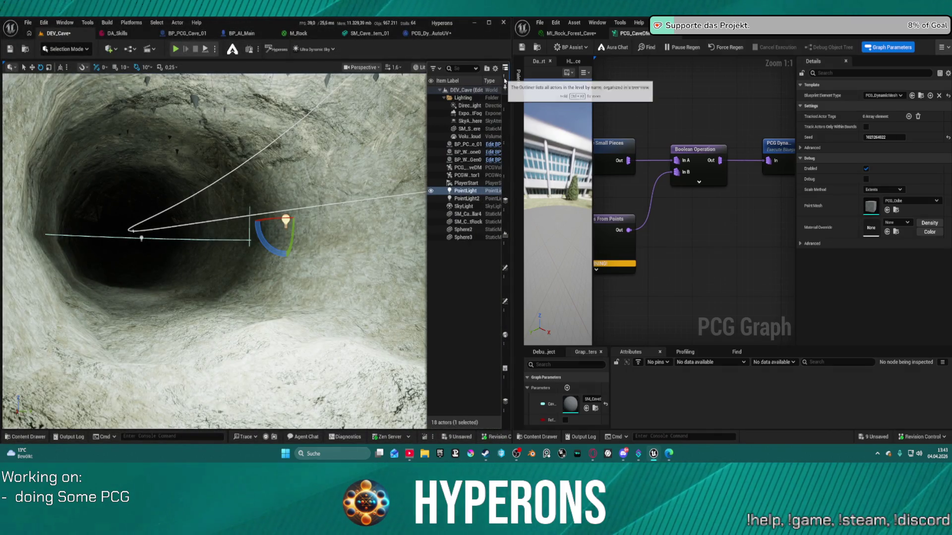
{"action": "left_click", "coordinate": [505, 302]}
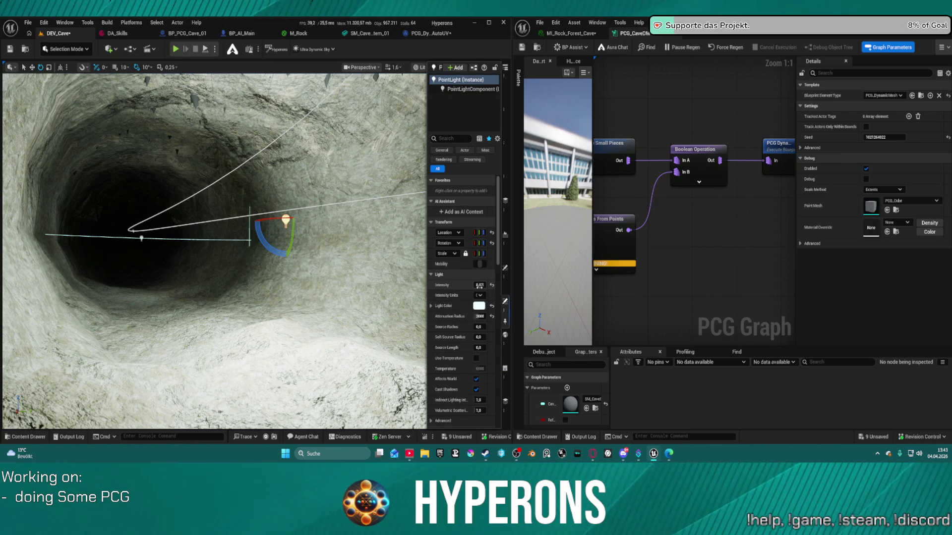
{"action": "left_click_drag", "start_coordinate": [479, 286], "coordinate": [464, 286]}
{"action": "type", "text": "7"}
{"action": "key", "text": "Return"}
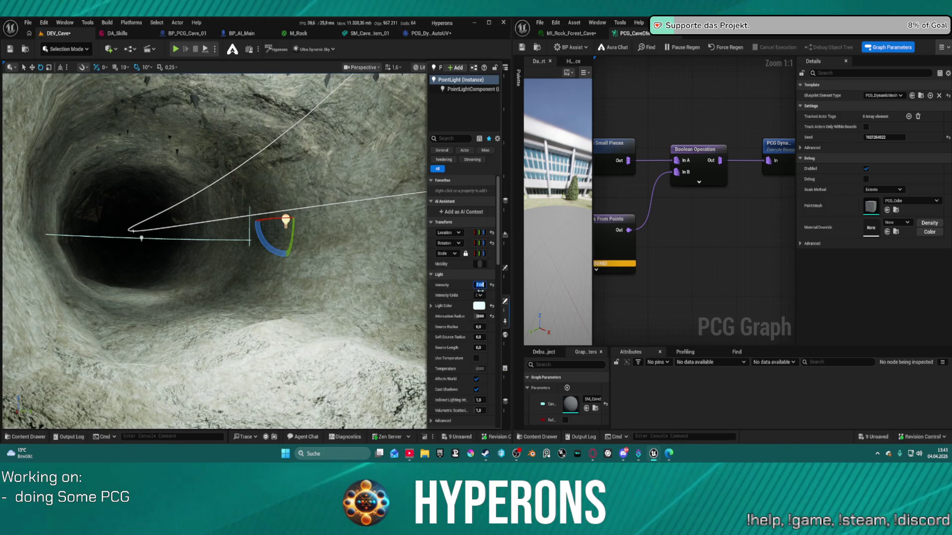
{"action": "type", "text": "5"}
{"action": "key", "text": "Return"}
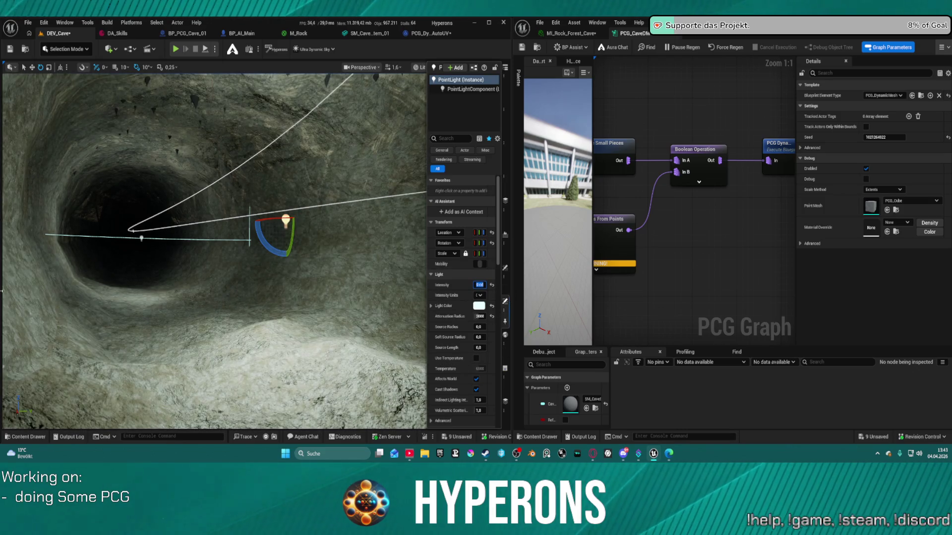
{"action": "left_click", "coordinate": [174, 49]}
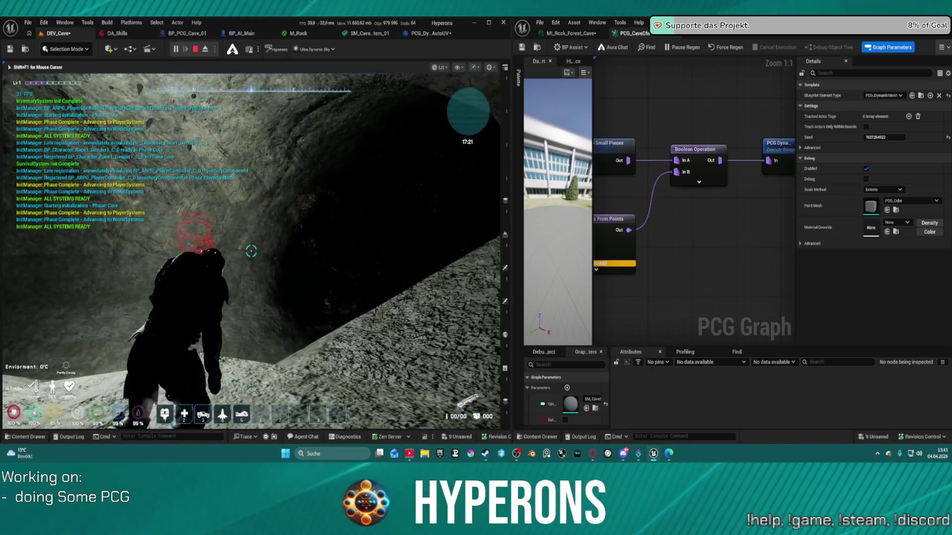
Stop the play session and switch to the MI_Rock_Forest_Cave material instance tab.
{"action": "key", "text": "Escape"}
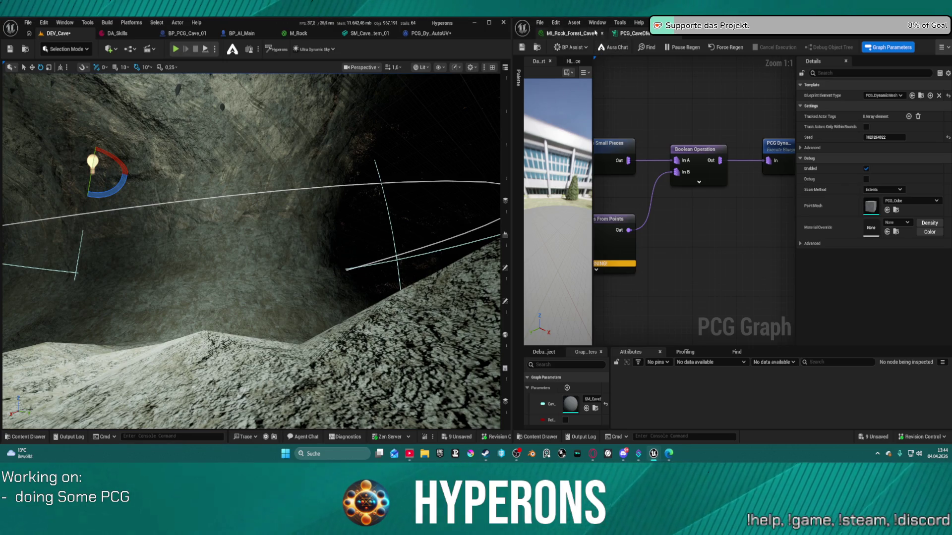
{"action": "left_click", "coordinate": [575, 33]}
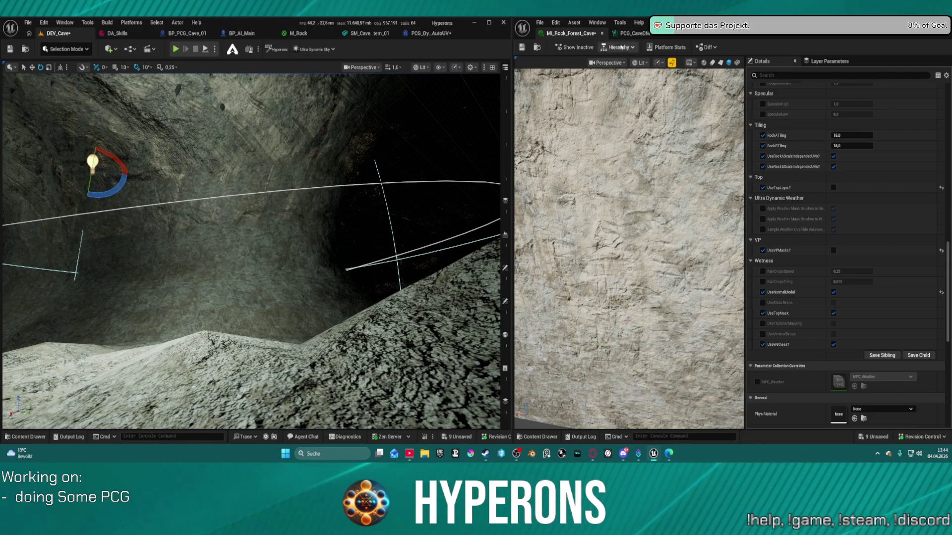
Check the Static Mesh To Dynamic Mesh Element settings, save PCG_CaveDM, and fly into the tunnel.
{"action": "left_click", "coordinate": [631, 33]}
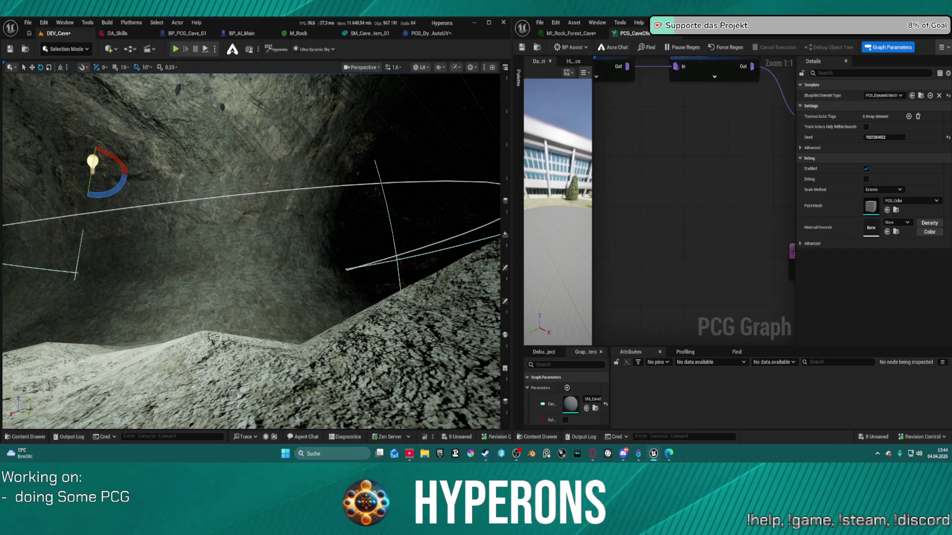
{"action": "left_click", "coordinate": [639, 161]}
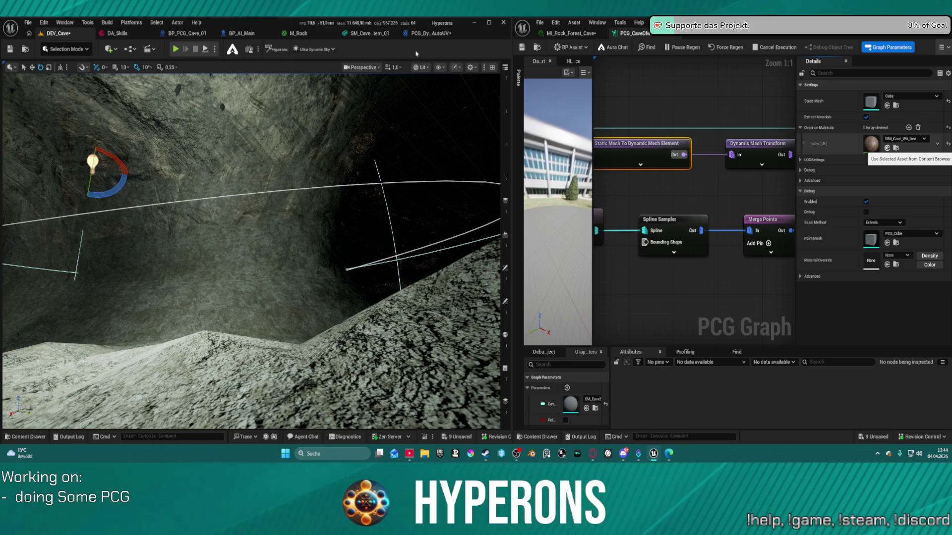
{"action": "left_click", "coordinate": [523, 48]}
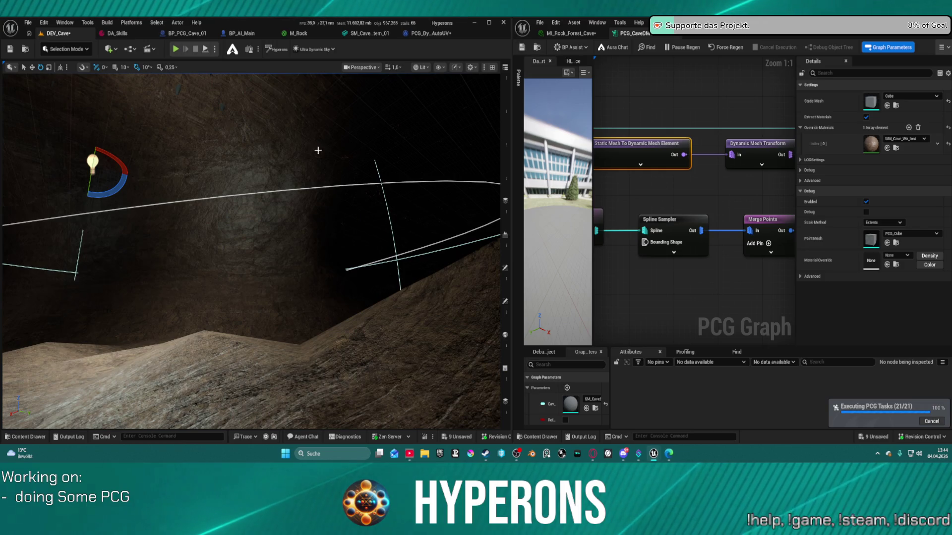
{"action": "mouse_move", "coordinate": [318, 149]}
{"action": "left_mouse_down"}
{"action": "mouse_move", "coordinate": [327, 119]}
{"action": "mouse_move", "coordinate": [322, 179]}
{"action": "mouse_move", "coordinate": [330, 124]}
{"action": "mouse_move", "coordinate": [315, 116]}
{"action": "left_mouse_up"}
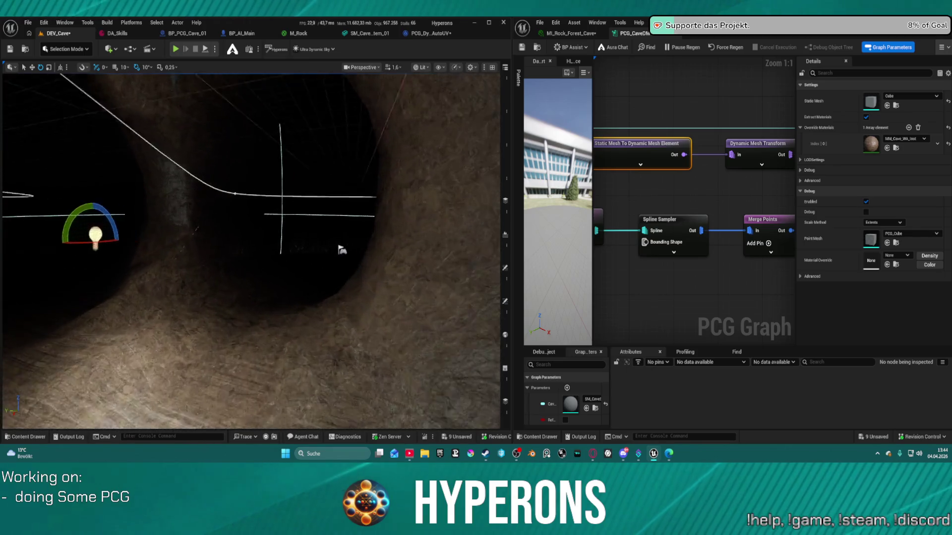
Turn on UseVPMasks in the MI_Rock_Forest_Cave material instance.
{"action": "left_click_drag", "start_coordinate": [342, 250], "coordinate": [496, 238]}
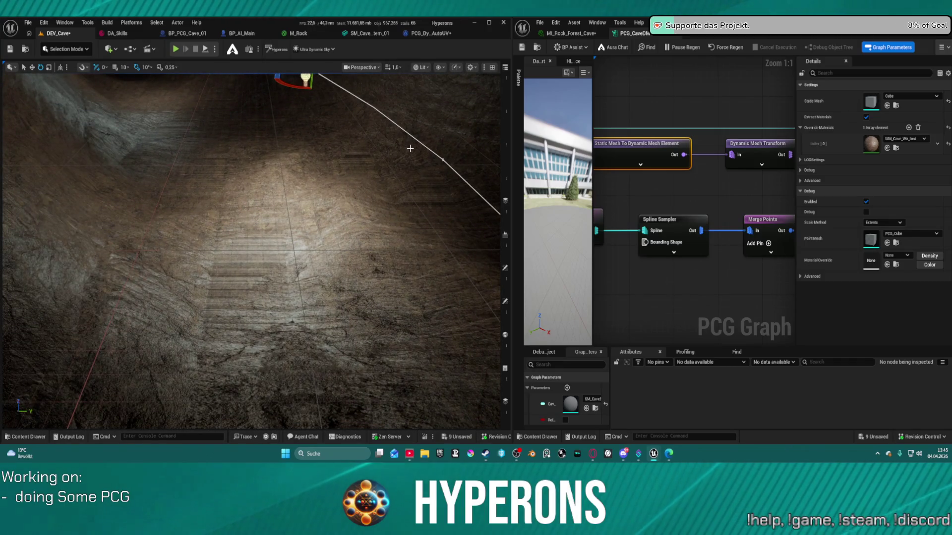
{"action": "left_click", "coordinate": [570, 33]}
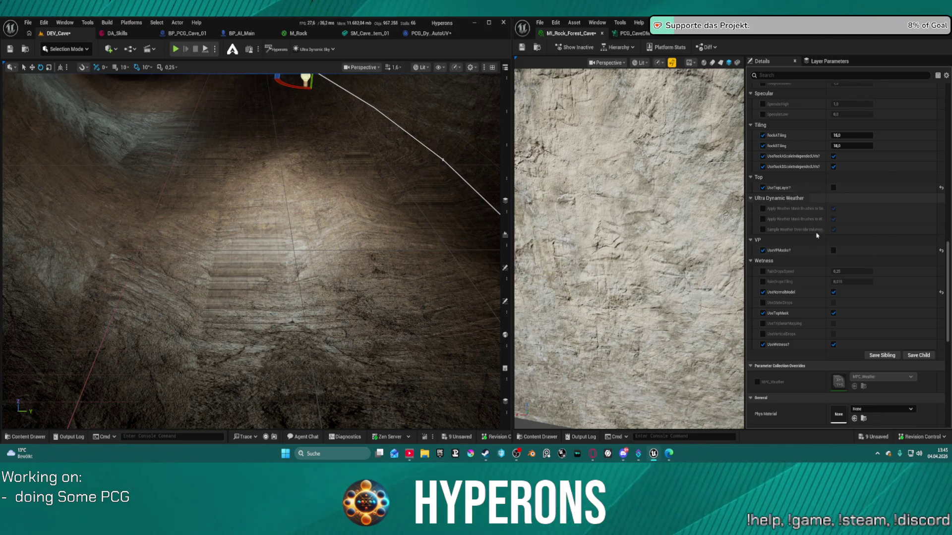
{"action": "left_click", "coordinate": [833, 250]}
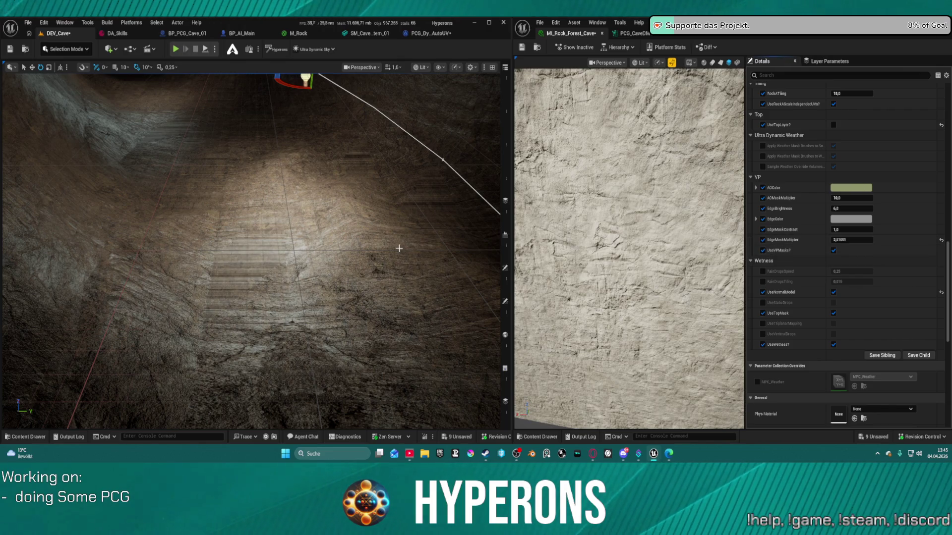
Browse the Rocks materials in the Content Drawer, reframe the cave view, and return to PCG_CaveDM.
{"action": "key", "text": "f"}
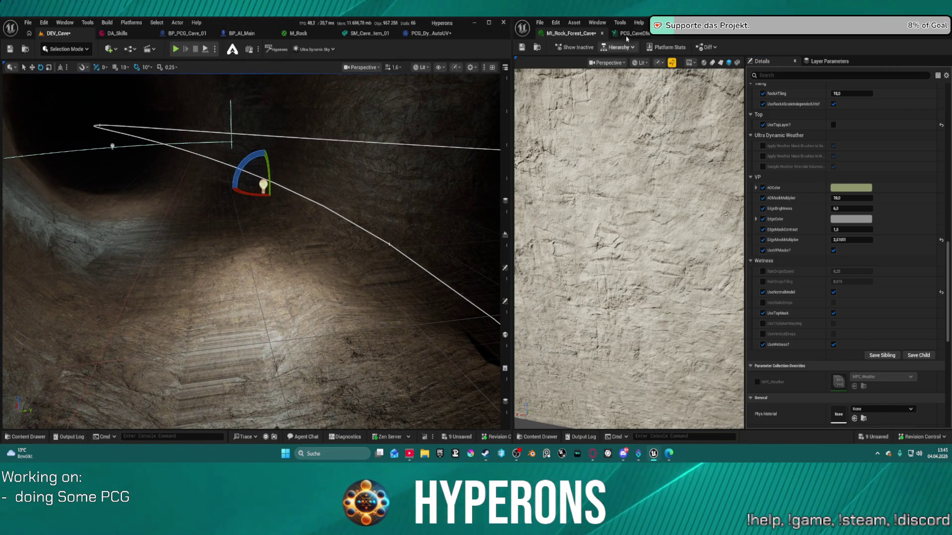
{"action": "key", "text": "ctrl+space"}
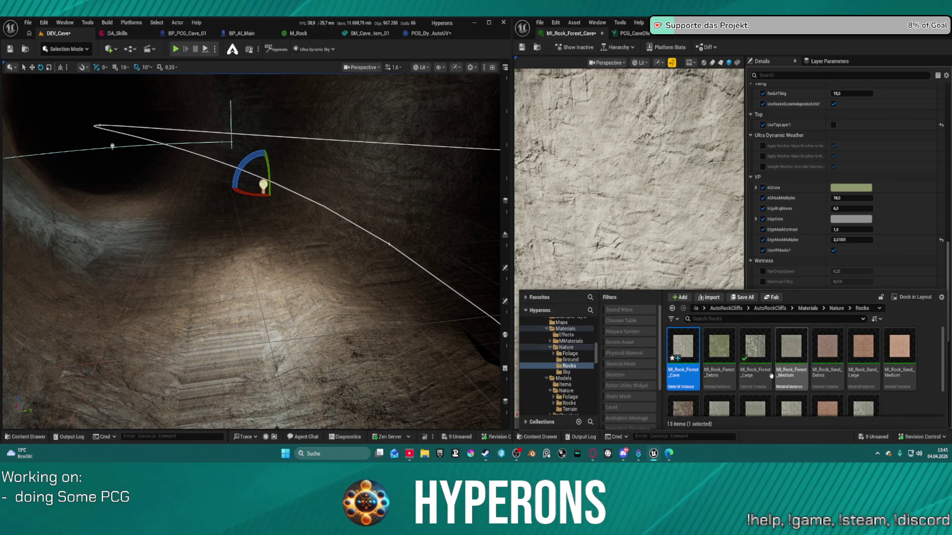
{"action": "key", "text": "ctrl+space"}
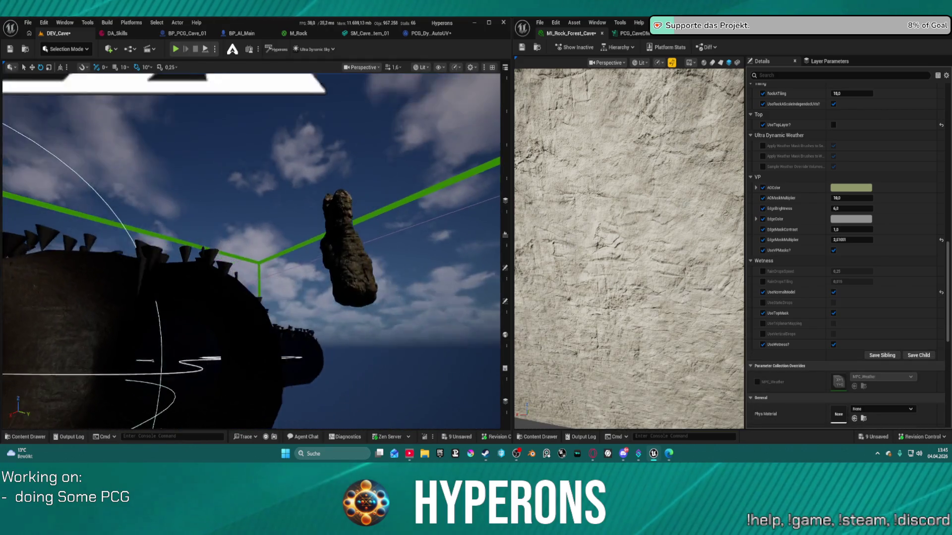
{"action": "key", "text": "w"}
{"action": "key", "text": "f"}
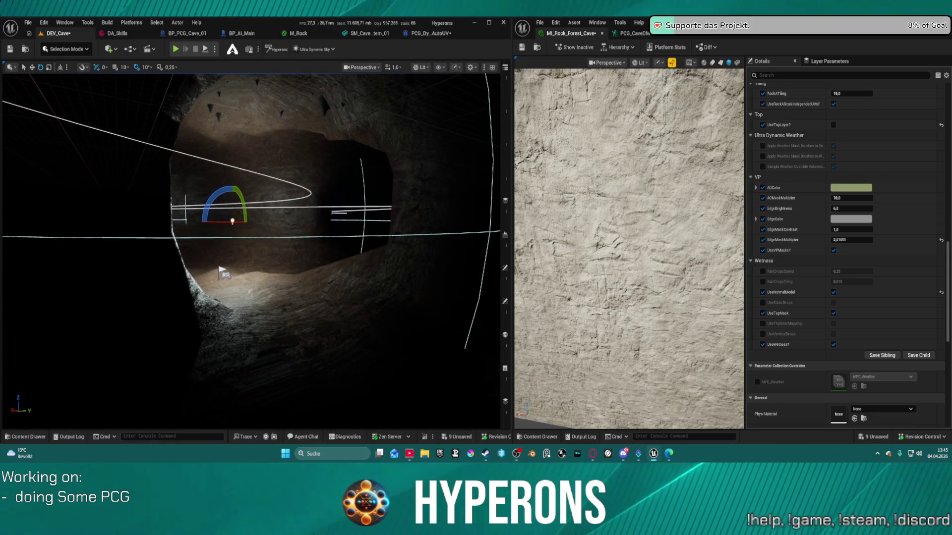
{"action": "left_click", "coordinate": [640, 33]}
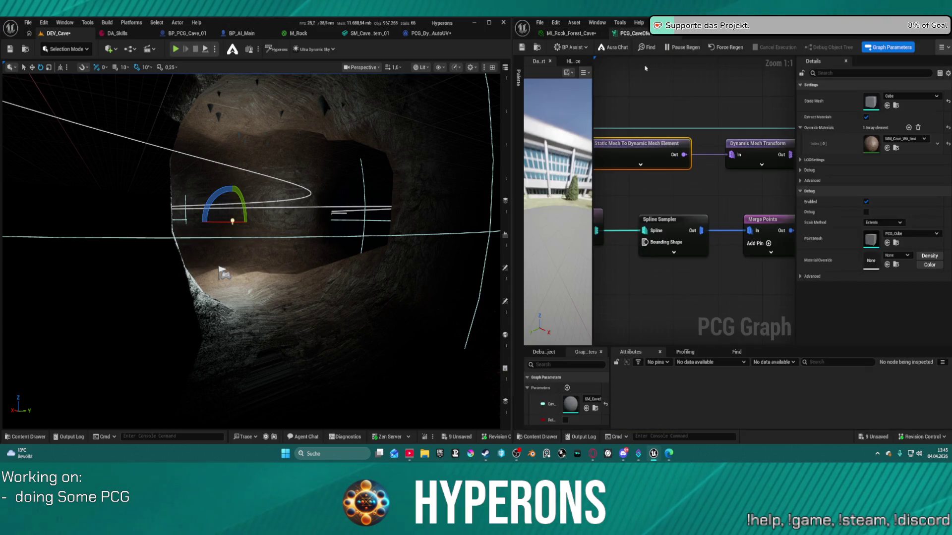
Set Override Materials index 0 to MI_Rock_Forest_Cave, save, and force-regenerate the cave.
{"action": "left_click", "coordinate": [886, 147]}
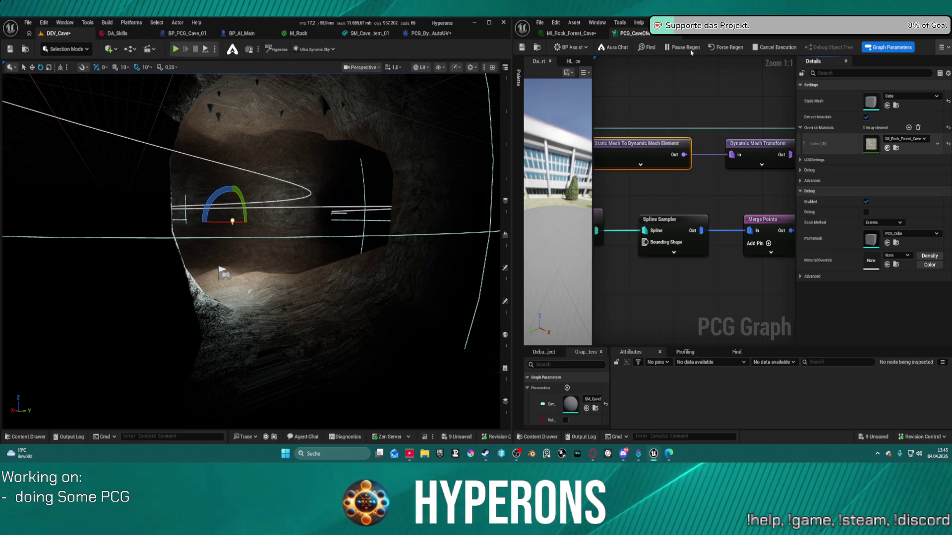
{"action": "key", "text": "ctrl+s"}
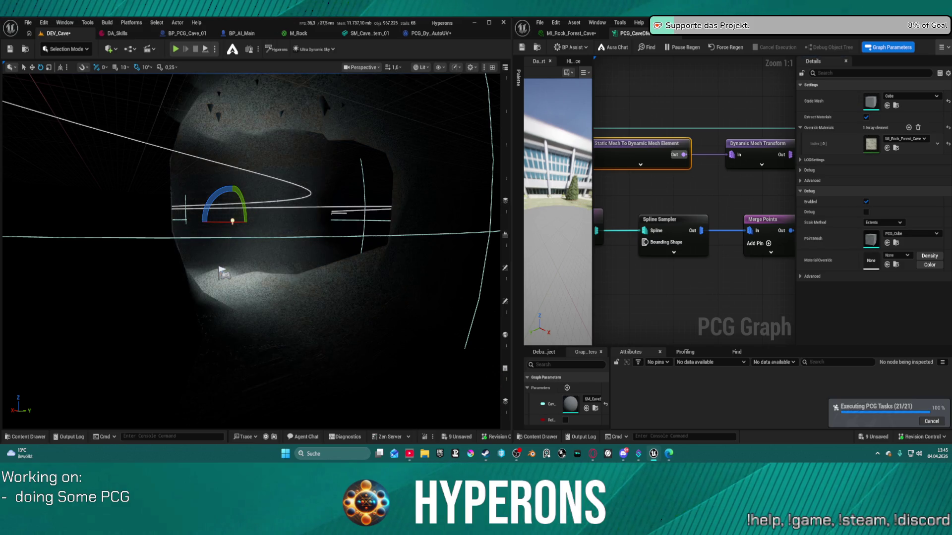
{"action": "left_click_drag", "start_coordinate": [333, 188], "coordinate": [398, 81]}
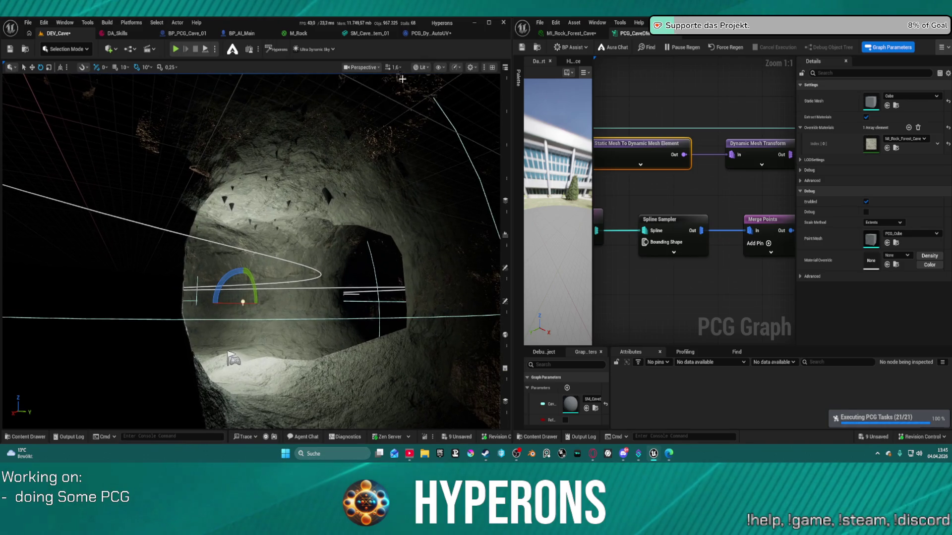
{"action": "left_click", "coordinate": [727, 47]}
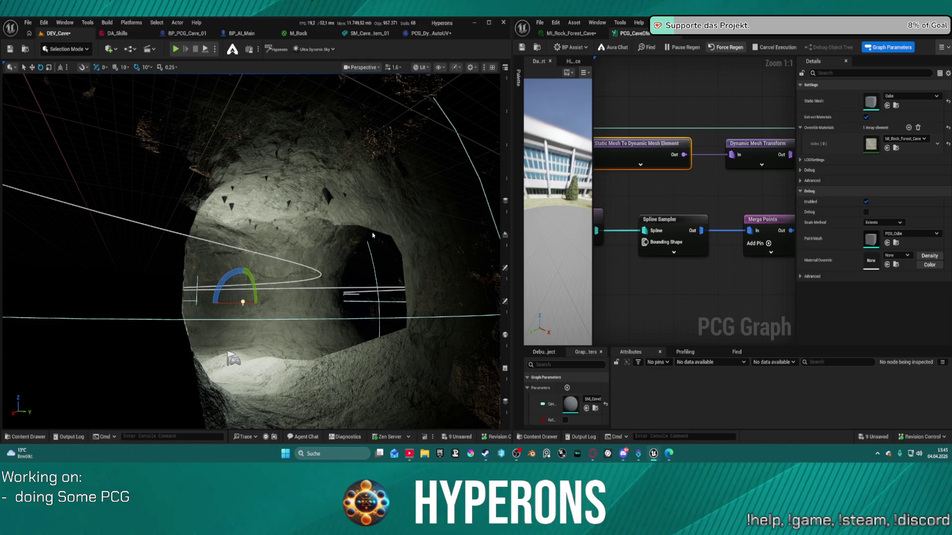
{"action": "mouse_move", "coordinate": [372, 236]}
{"action": "left_mouse_down"}
{"action": "mouse_move", "coordinate": [382, 272]}
{"action": "mouse_move", "coordinate": [362, 287]}
{"action": "mouse_move", "coordinate": [422, 307]}
{"action": "left_mouse_up"}
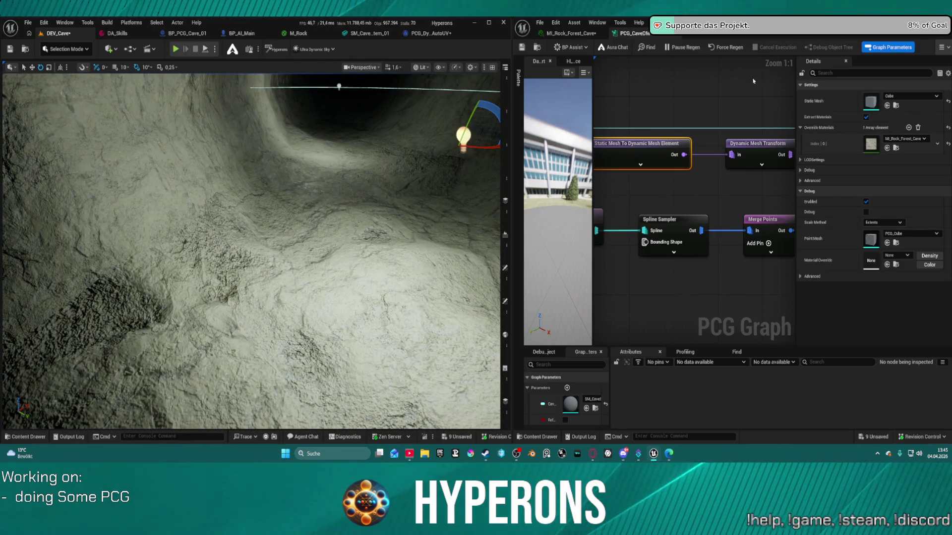
Close the MI_Rock_Forest_Cave material instance and the PCG graph editor.
{"action": "left_click", "coordinate": [570, 33]}
{"action": "left_click", "coordinate": [601, 33]}
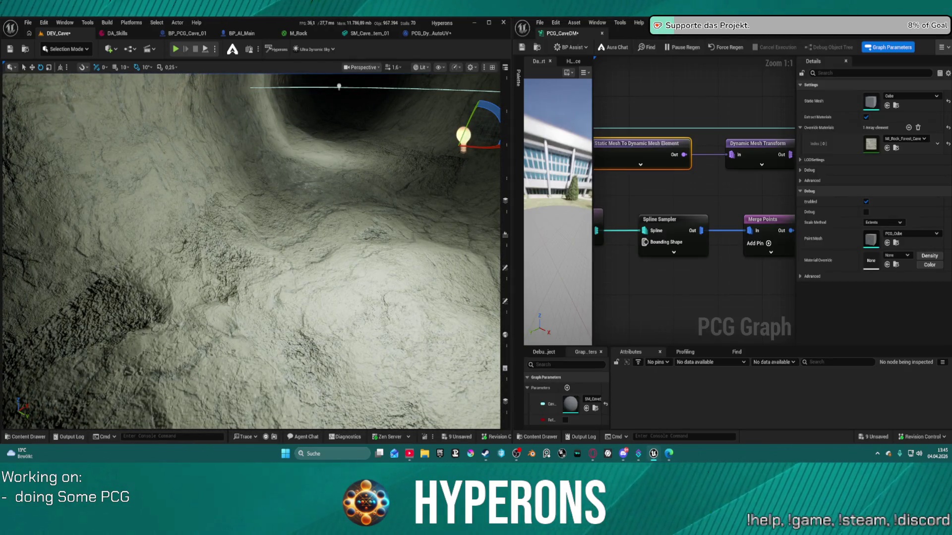
{"action": "left_click", "coordinate": [601, 33]}
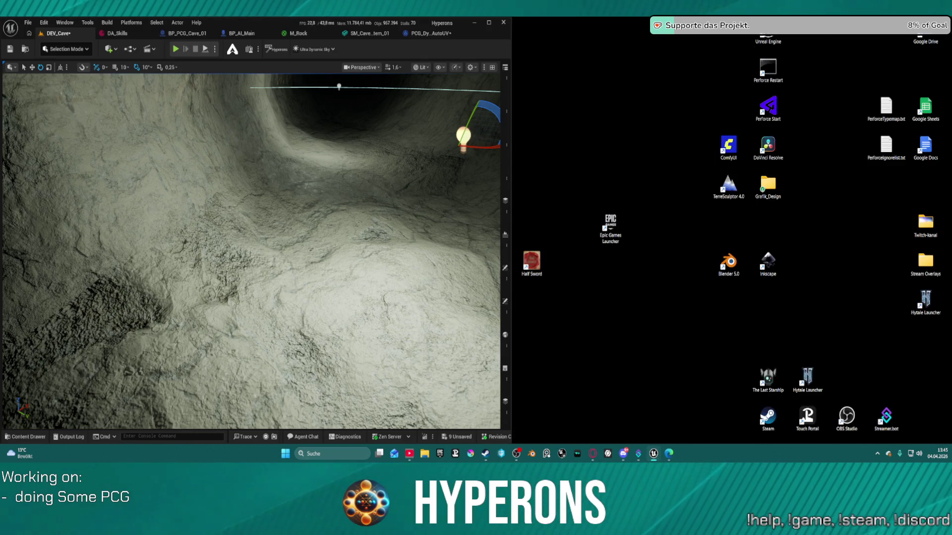
Maximise the editor and fly through the cave tunnel up close to the regenerated rock wall.
{"action": "left_click", "coordinate": [490, 22]}
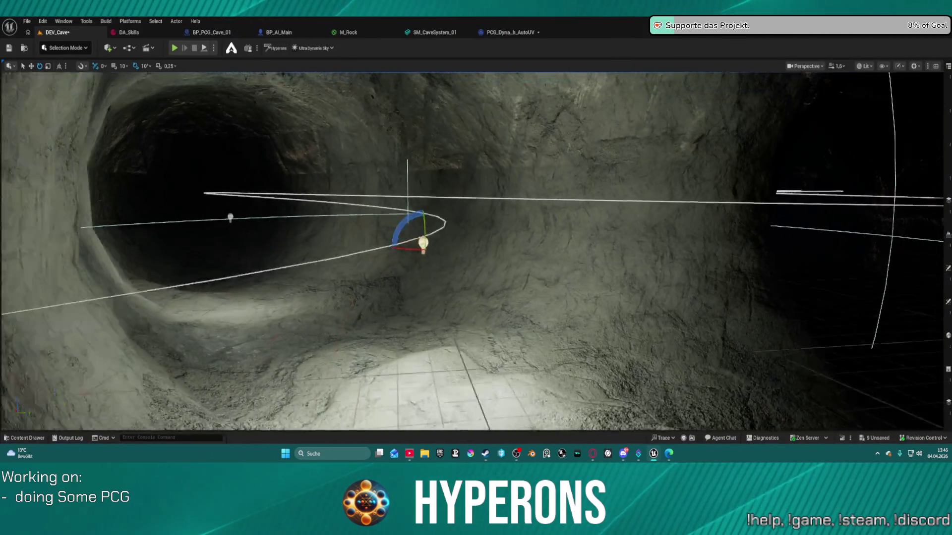
{"action": "left_click_drag", "start_coordinate": [407, 241], "coordinate": [408, 241]}
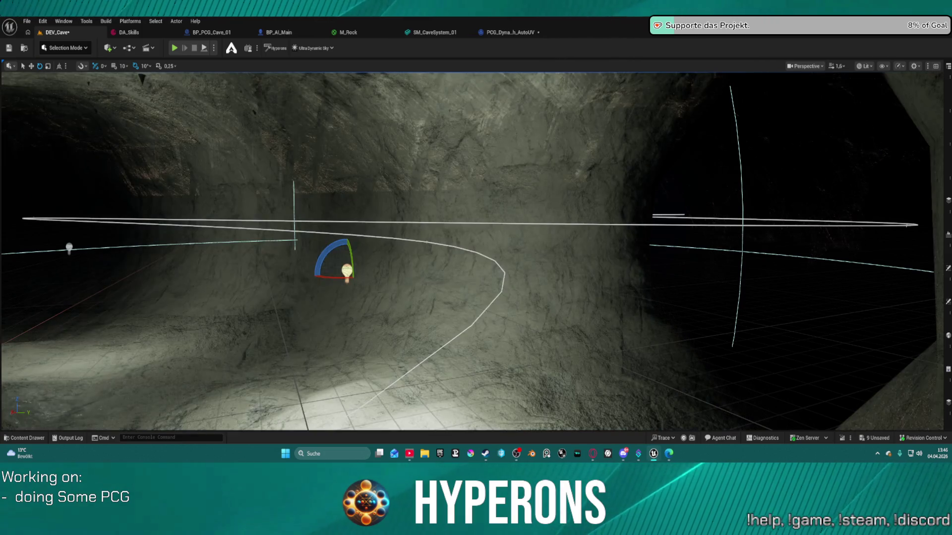
{"action": "mouse_move", "coordinate": [537, 291]}
{"action": "left_mouse_down"}
{"action": "mouse_move", "coordinate": [525, 243]}
{"action": "mouse_move", "coordinate": [501, 248]}
{"action": "mouse_move", "coordinate": [561, 238]}
{"action": "left_mouse_up"}
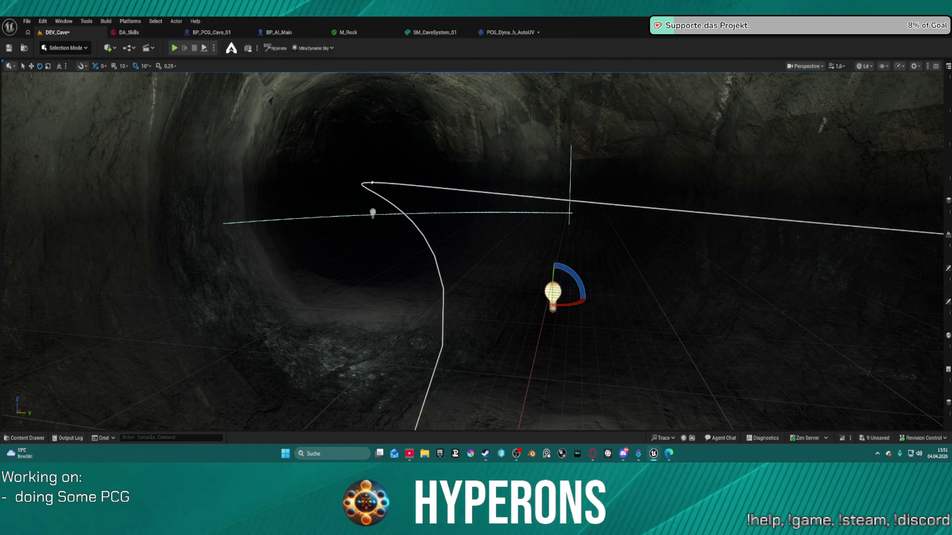
{"action": "left_click_drag", "start_coordinate": [841, 259], "coordinate": [841, 259]}
{"action": "left_click_drag", "start_coordinate": [460, 159], "coordinate": [460, 160]}
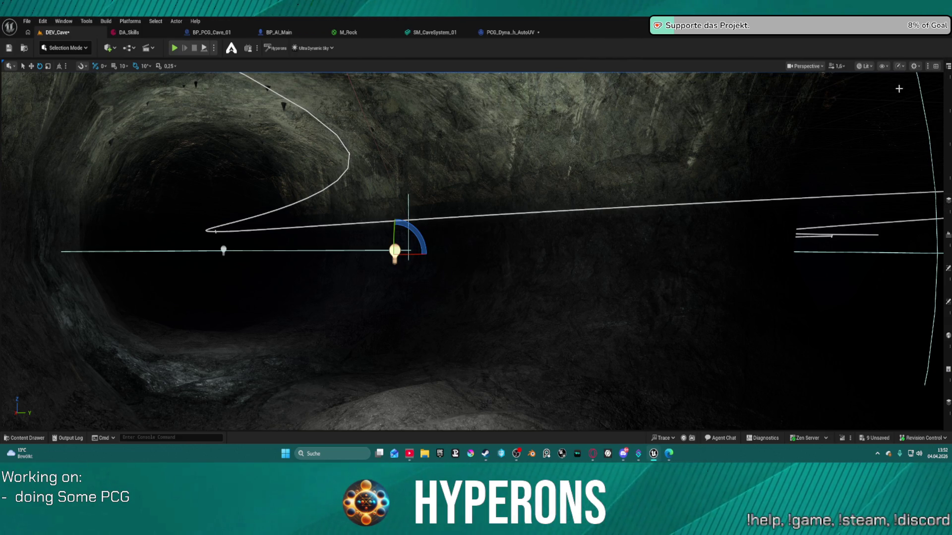
Show the Outliner, select DirectionalLight, and restore the docked editor panels with F11.
{"action": "left_click", "coordinate": [947, 85]}
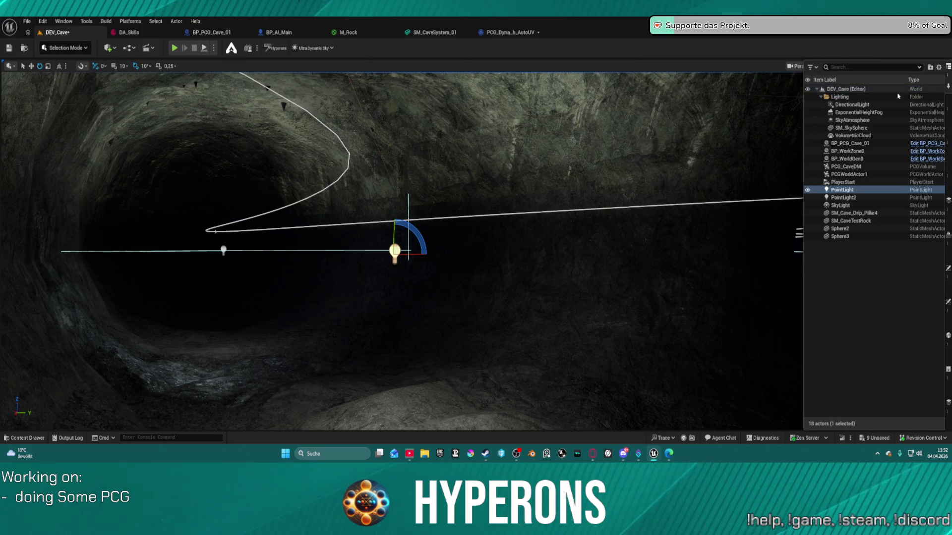
{"action": "left_click", "coordinate": [863, 105]}
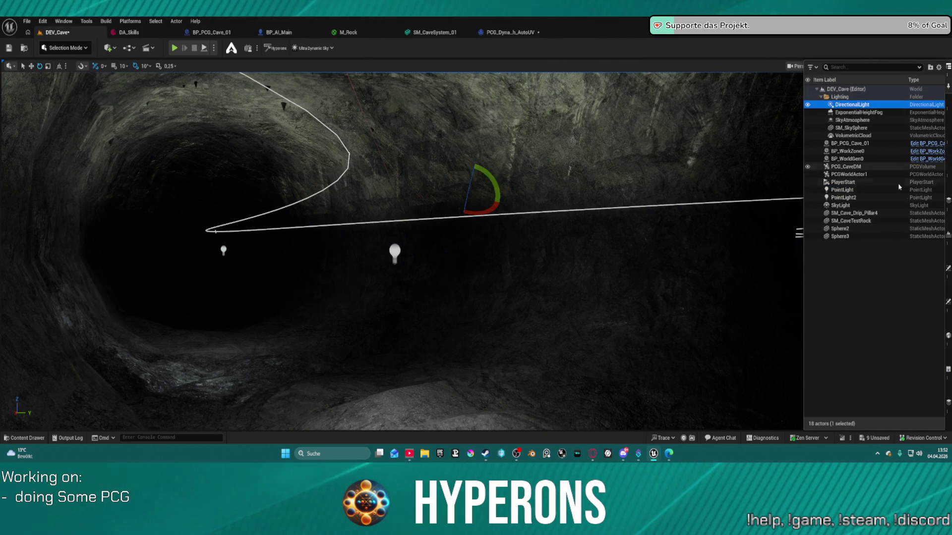
{"action": "left_click", "coordinate": [947, 370]}
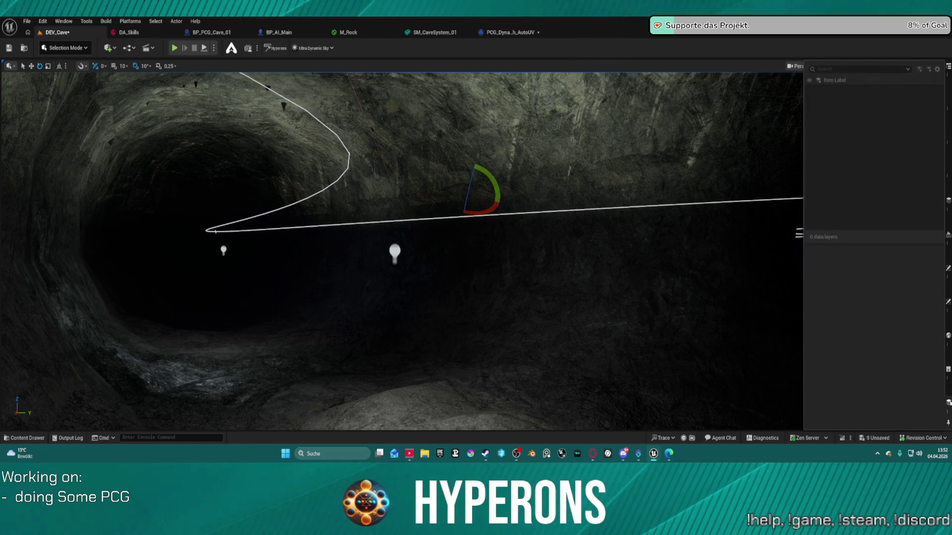
{"action": "left_click", "coordinate": [949, 402]}
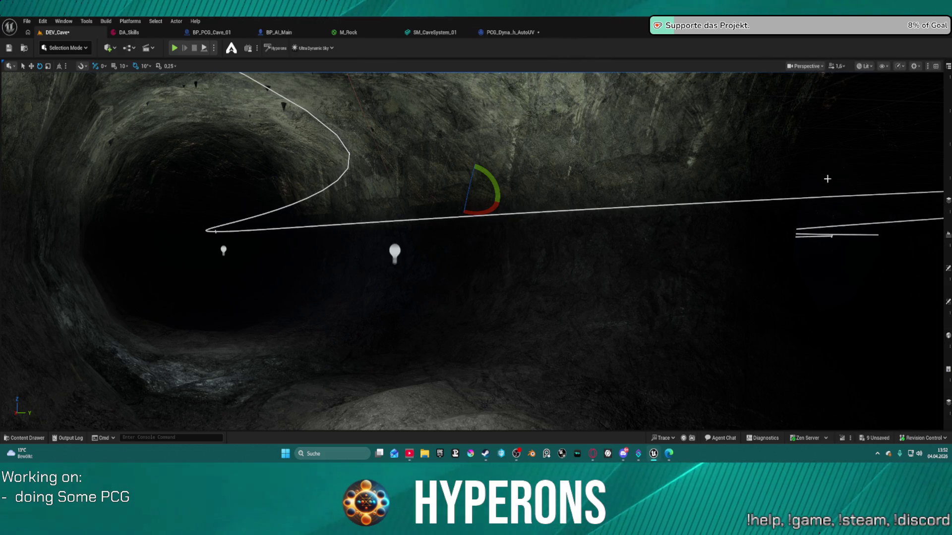
{"action": "key", "text": "F11"}
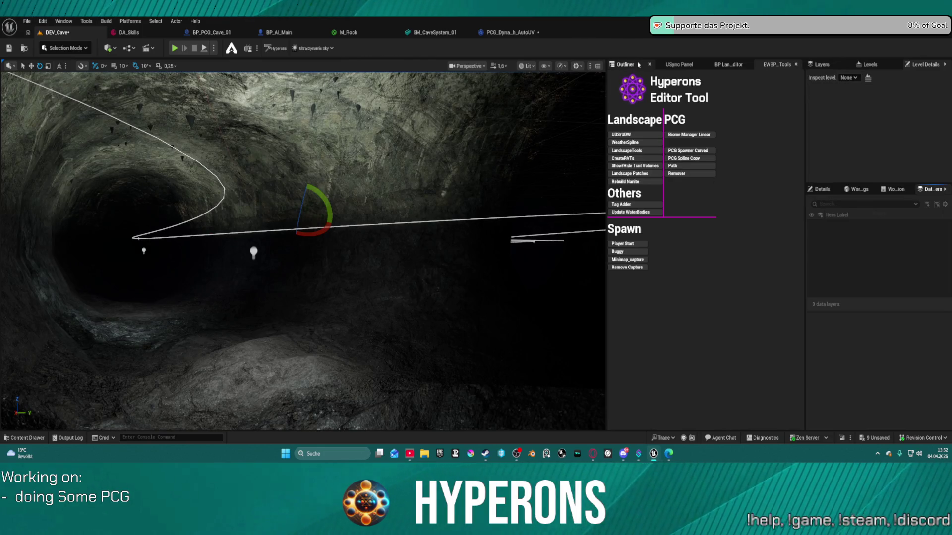
Reselect DirectionalLight in the actor list and drag its Intensity down toward 0 lux.
{"action": "left_click", "coordinate": [638, 65]}
{"action": "key", "text": "Down"}
{"action": "left_click", "coordinate": [708, 114]}
{"action": "left_click", "coordinate": [822, 189]}
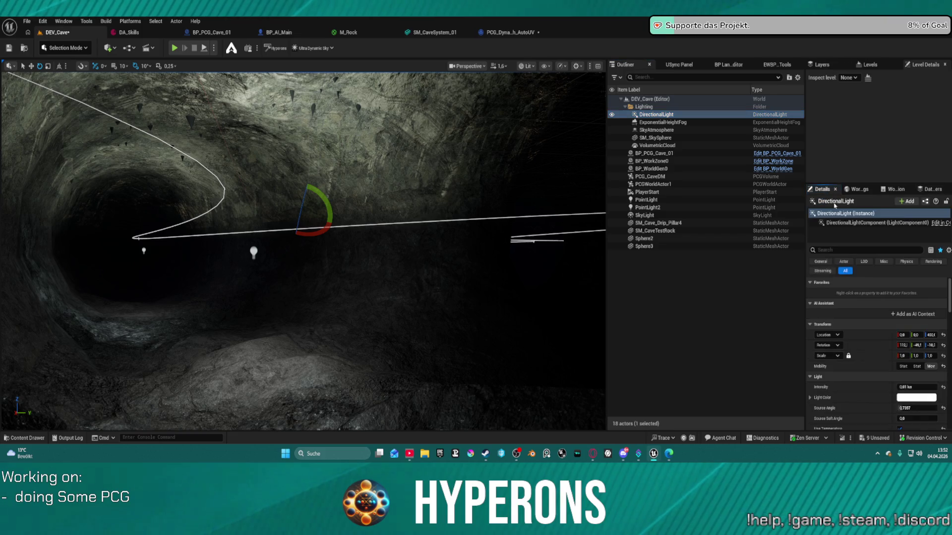
{"action": "left_click", "coordinate": [911, 387]}
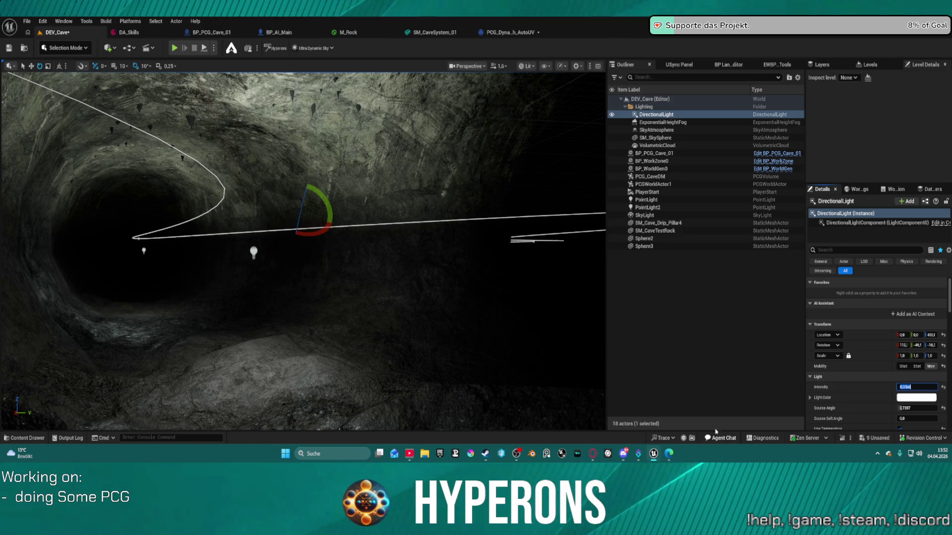
{"action": "mouse_move", "coordinate": [336, 233]}
{"action": "left_mouse_down"}
{"action": "mouse_move", "coordinate": [317, 233]}
{"action": "mouse_move", "coordinate": [327, 233]}
{"action": "mouse_move", "coordinate": [299, 213]}
{"action": "left_mouse_up"}
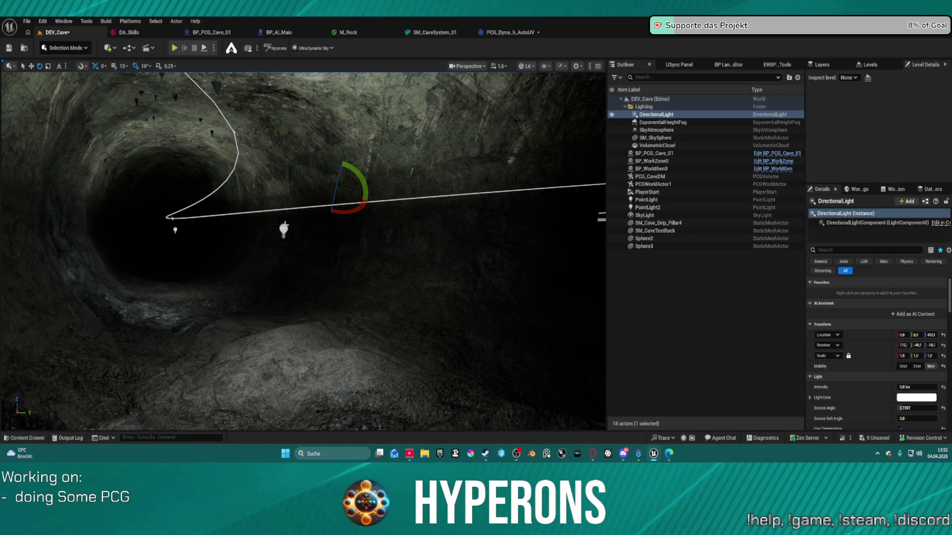
Select the PointLight, focus on it, and move it further along the cave tunnel.
{"action": "left_click", "coordinate": [284, 228]}
{"action": "left_click", "coordinate": [285, 244]}
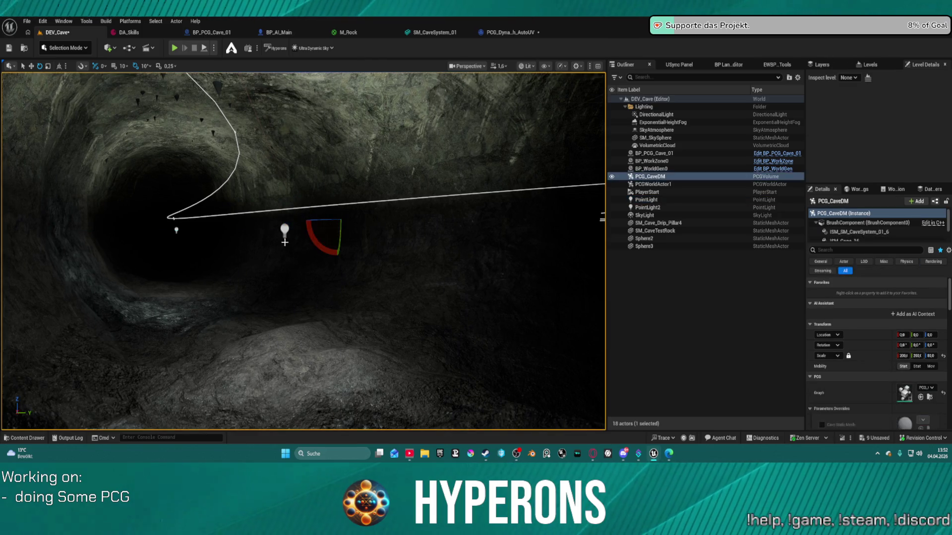
{"action": "left_click", "coordinate": [284, 229]}
{"action": "key", "text": "w"}
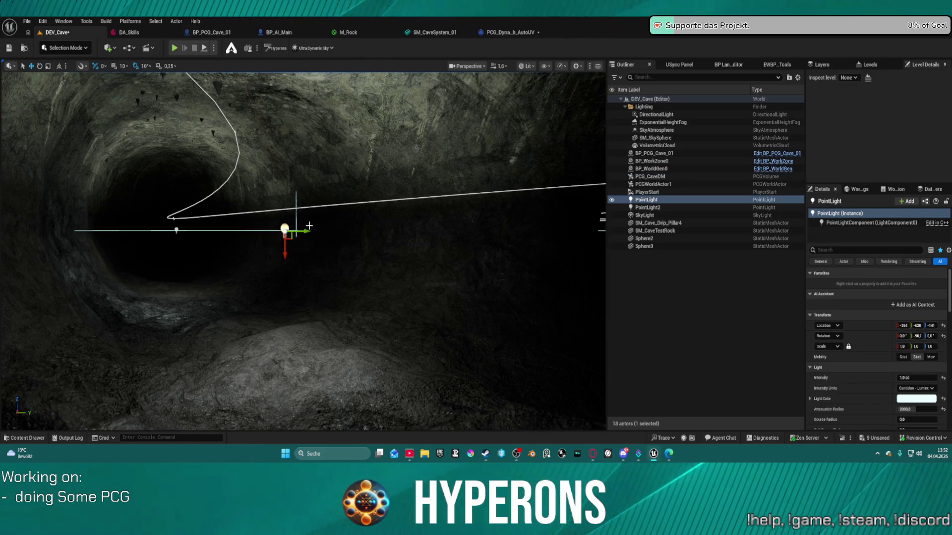
{"action": "key", "text": "f"}
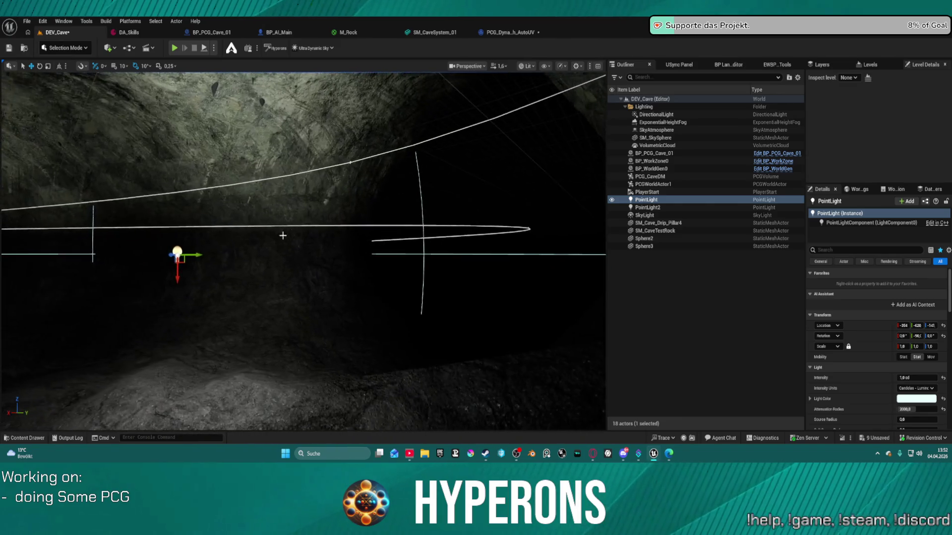
{"action": "mouse_move", "coordinate": [185, 256]}
{"action": "left_mouse_down"}
{"action": "mouse_move", "coordinate": [296, 272]}
{"action": "mouse_move", "coordinate": [123, 278]}
{"action": "mouse_move", "coordinate": [421, 244]}
{"action": "mouse_move", "coordinate": [399, 255]}
{"action": "mouse_move", "coordinate": [495, 251]}
{"action": "mouse_move", "coordinate": [436, 268]}
{"action": "mouse_move", "coordinate": [446, 269]}
{"action": "mouse_move", "coordinate": [431, 255]}
{"action": "mouse_move", "coordinate": [397, 255]}
{"action": "mouse_move", "coordinate": [440, 252]}
{"action": "mouse_move", "coordinate": [354, 255]}
{"action": "mouse_move", "coordinate": [425, 248]}
{"action": "mouse_move", "coordinate": [371, 245]}
{"action": "mouse_move", "coordinate": [409, 250]}
{"action": "mouse_move", "coordinate": [418, 275]}
{"action": "mouse_move", "coordinate": [369, 255]}
{"action": "mouse_move", "coordinate": [292, 256]}
{"action": "mouse_move", "coordinate": [361, 262]}
{"action": "left_mouse_up"}
{"action": "scroll", "coordinate": [911, 409], "scroll_direction": "down", "scroll_amount": 1}
Raise PointLight3's attenuation radius to about 10872 and fly through the cave to check the lighting.
{"action": "left_click_drag", "start_coordinate": [911, 396], "coordinate": [941, 397]}
{"action": "mouse_move", "coordinate": [484, 314]}
{"action": "left_mouse_down"}
{"action": "mouse_move", "coordinate": [466, 317]}
{"action": "mouse_move", "coordinate": [491, 312]}
{"action": "left_mouse_up"}
{"action": "mouse_move", "coordinate": [248, 396]}
{"action": "left_mouse_down"}
{"action": "mouse_move", "coordinate": [223, 414]}
{"action": "mouse_move", "coordinate": [132, 387]}
{"action": "mouse_move", "coordinate": [149, 377]}
{"action": "left_mouse_up"}
{"action": "mouse_move", "coordinate": [483, 317]}
{"action": "left_mouse_down"}
{"action": "mouse_move", "coordinate": [470, 322]}
{"action": "mouse_move", "coordinate": [483, 317]}
{"action": "left_mouse_up"}
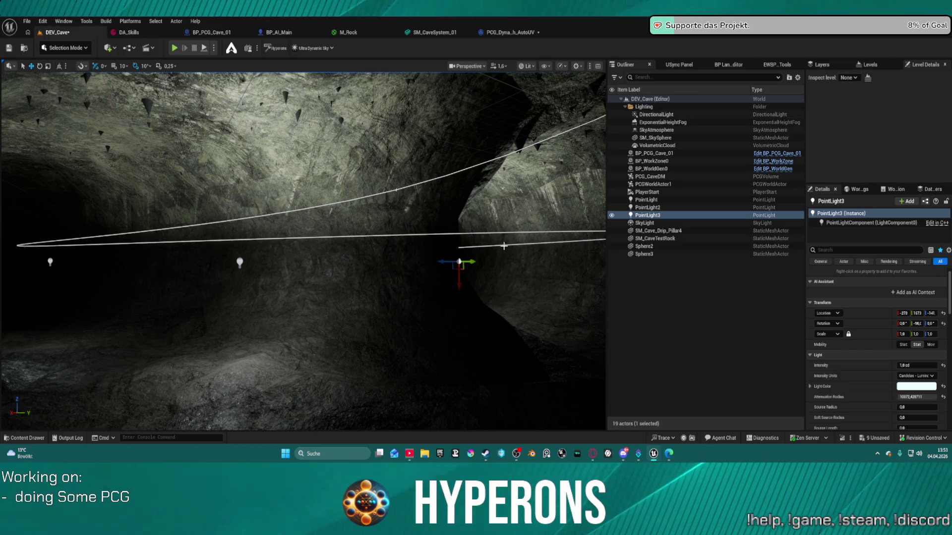
{"action": "mouse_move", "coordinate": [374, 297]}
{"action": "left_mouse_down"}
{"action": "mouse_move", "coordinate": [347, 298]}
{"action": "mouse_move", "coordinate": [374, 297]}
{"action": "left_mouse_up"}
{"action": "mouse_move", "coordinate": [266, 323]}
{"action": "left_mouse_down"}
{"action": "mouse_move", "coordinate": [248, 321]}
{"action": "mouse_move", "coordinate": [266, 323]}
{"action": "mouse_move", "coordinate": [250, 320]}
{"action": "mouse_move", "coordinate": [276, 278]}
{"action": "mouse_move", "coordinate": [302, 277]}
{"action": "mouse_move", "coordinate": [318, 244]}
{"action": "mouse_move", "coordinate": [402, 266]}
{"action": "left_mouse_up"}
Duplicate the light as PointLight4, place it further left in the tunnel, and set its radius to 16384.
{"action": "key", "text": "ctrl+d"}
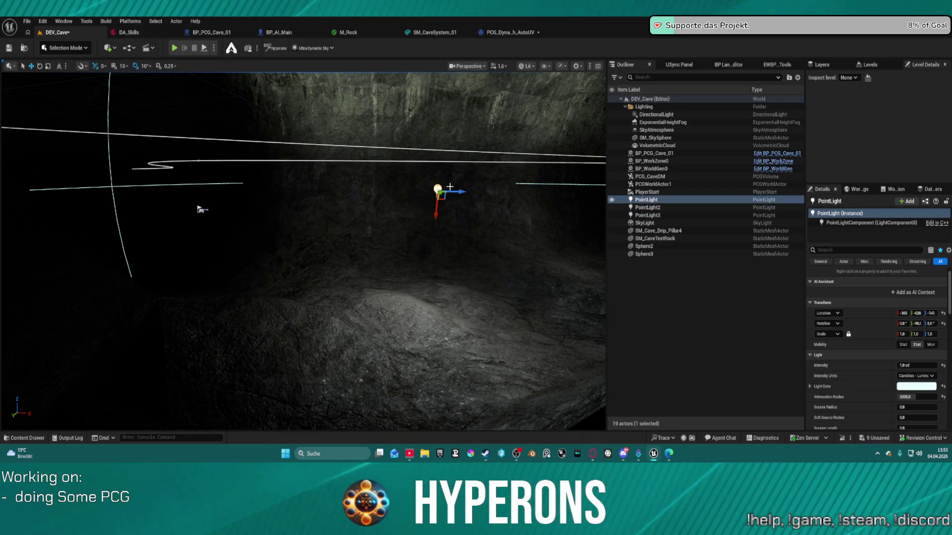
{"action": "mouse_move", "coordinate": [436, 191]}
{"action": "left_mouse_down"}
{"action": "mouse_move", "coordinate": [94, 187]}
{"action": "mouse_move", "coordinate": [179, 184]}
{"action": "mouse_move", "coordinate": [134, 182]}
{"action": "mouse_move", "coordinate": [143, 183]}
{"action": "left_mouse_up"}
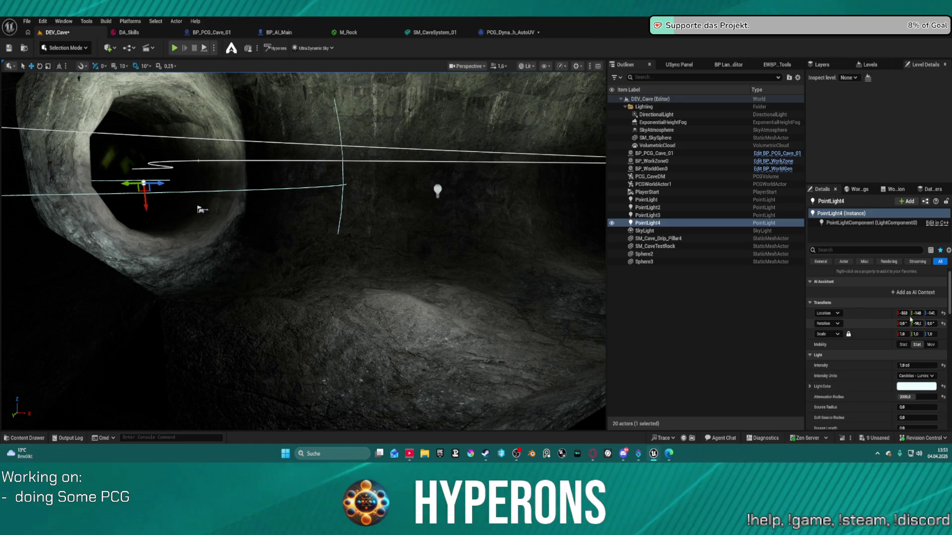
{"action": "left_click_drag", "start_coordinate": [905, 397], "coordinate": [905, 396]}
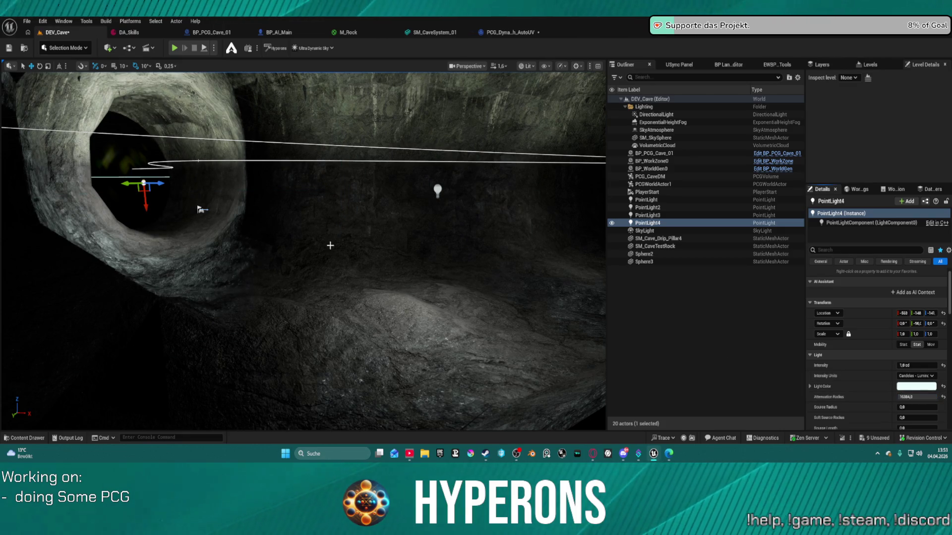
{"action": "left_click_drag", "start_coordinate": [162, 182], "coordinate": [148, 183]}
{"action": "left_click_drag", "start_coordinate": [206, 193], "coordinate": [206, 193]}
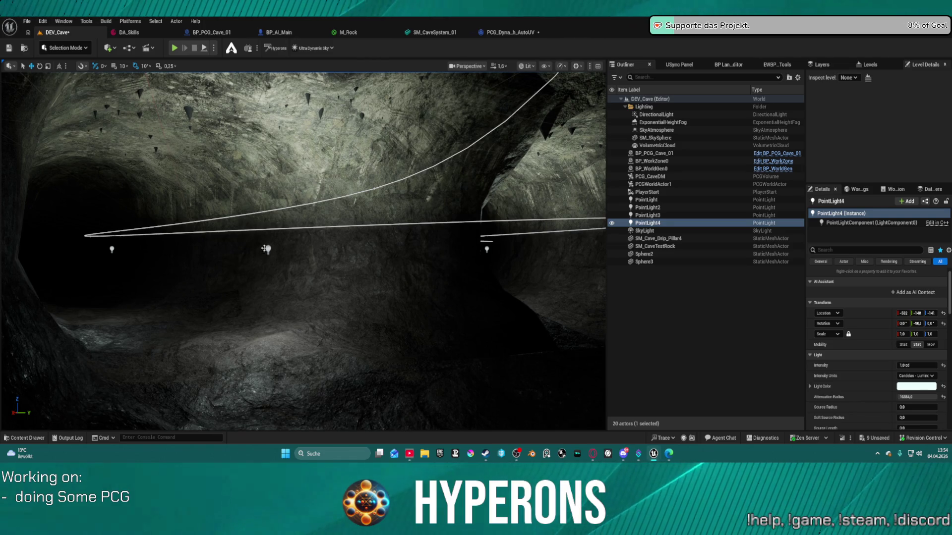
Select PointLight and PointLight2 together and lower both toward the cave floor.
{"action": "left_click", "coordinate": [267, 249]}
{"action": "left_click", "coordinate": [112, 249], "text": "ctrl"}
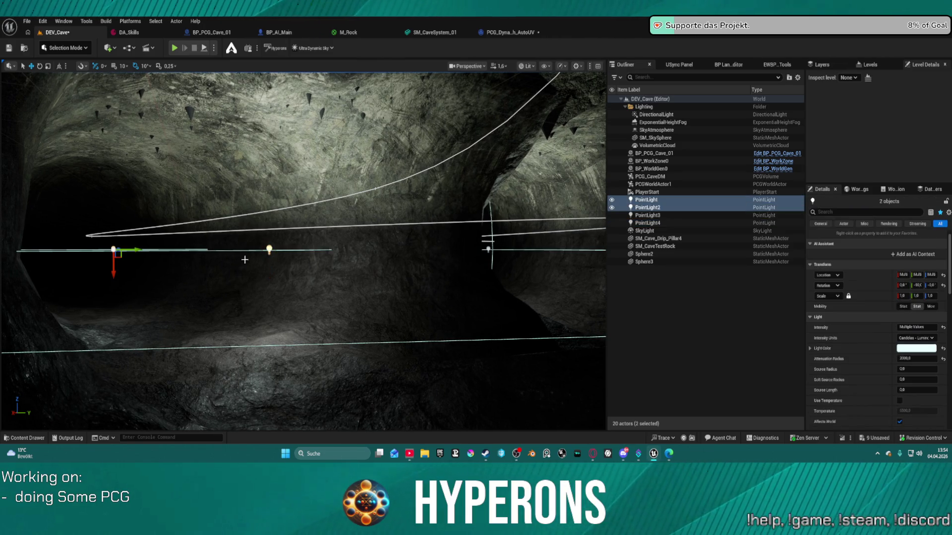
{"action": "mouse_move", "coordinate": [114, 267]}
{"action": "left_mouse_down"}
{"action": "mouse_move", "coordinate": [114, 326]}
{"action": "mouse_move", "coordinate": [125, 228]}
{"action": "mouse_move", "coordinate": [117, 284]}
{"action": "mouse_move", "coordinate": [117, 268]}
{"action": "left_mouse_up"}
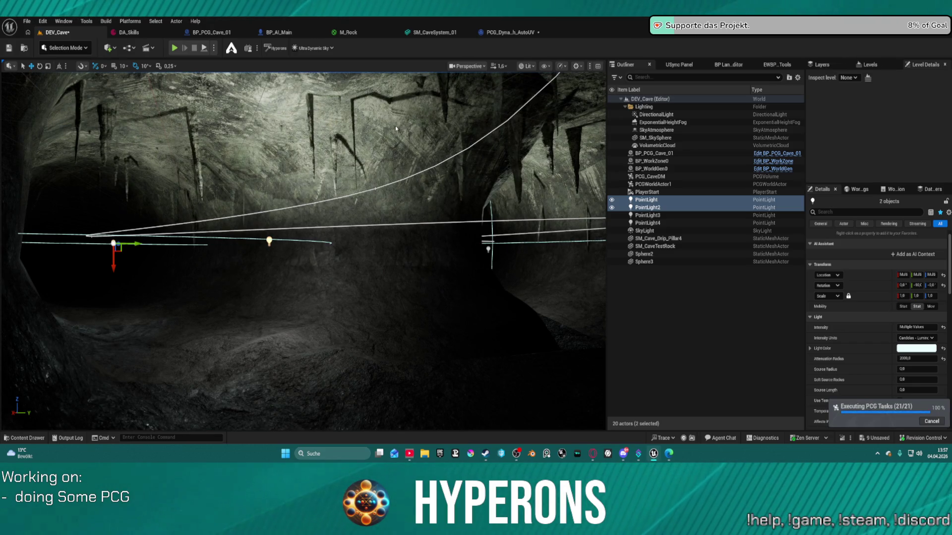
{"action": "mouse_move", "coordinate": [389, 163]}
{"action": "left_mouse_down"}
{"action": "mouse_move", "coordinate": [367, 89]}
{"action": "mouse_move", "coordinate": [337, 78]}
{"action": "left_mouse_up"}
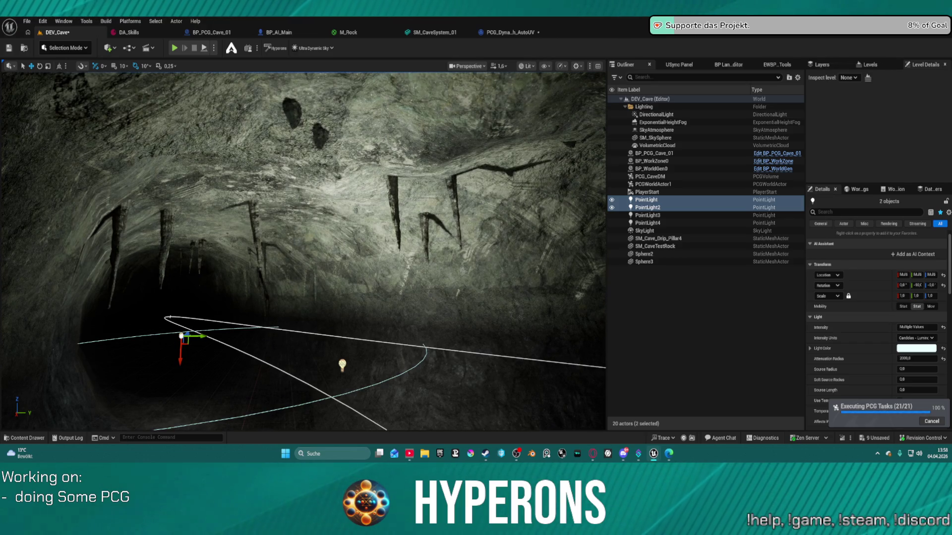
Start a Play in Editor session to test the lit cave.
{"action": "left_click", "coordinate": [175, 48]}
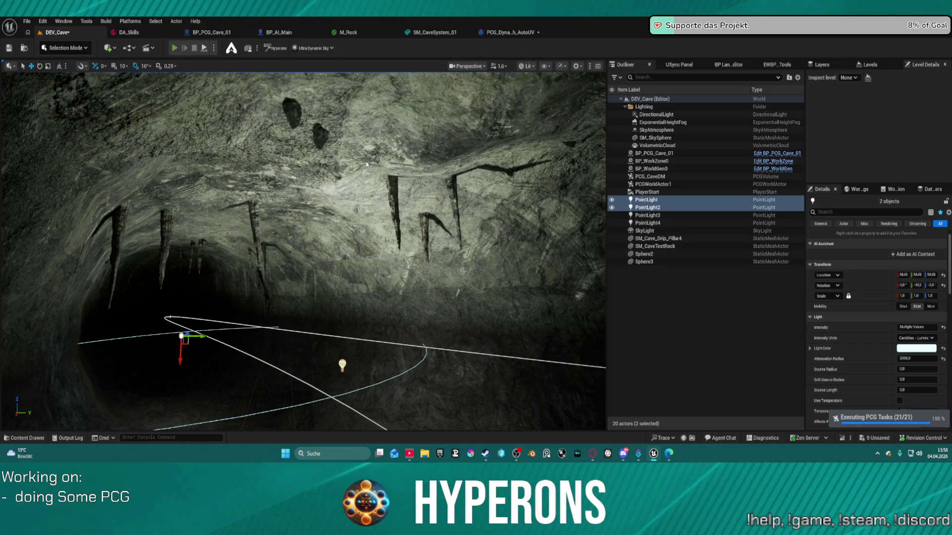
Walk the character past the carved wall and up the dark cave tunnel.
{"action": "key", "text": "w"}
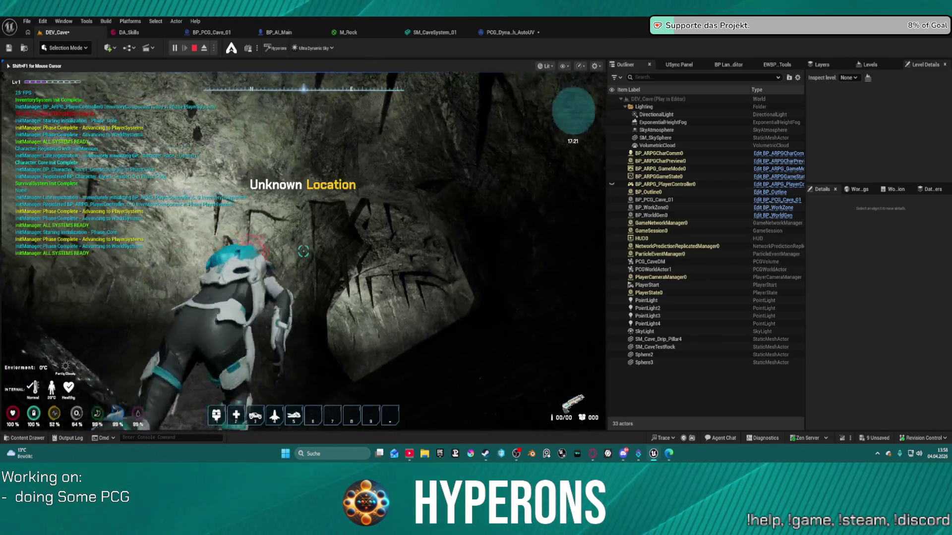
{"action": "key", "text": "w"}
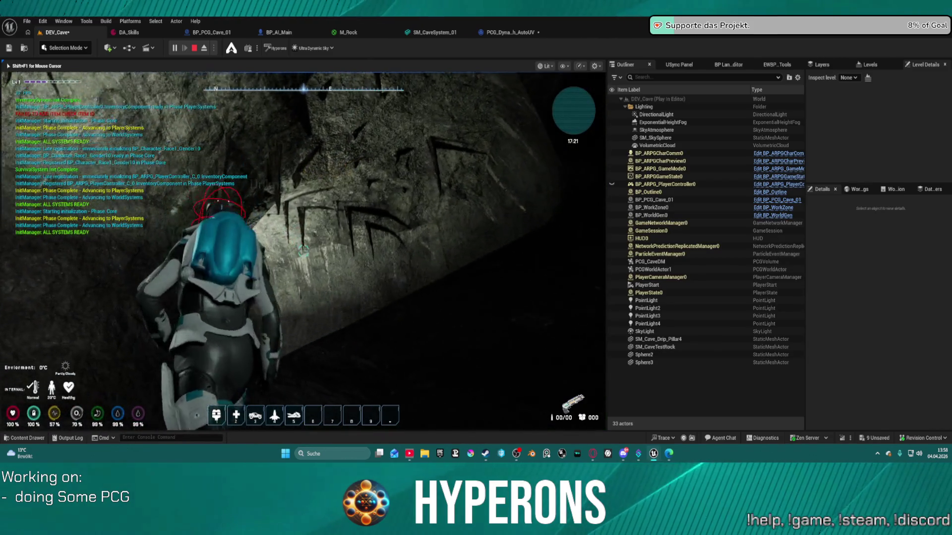
{"action": "key", "text": "w"}
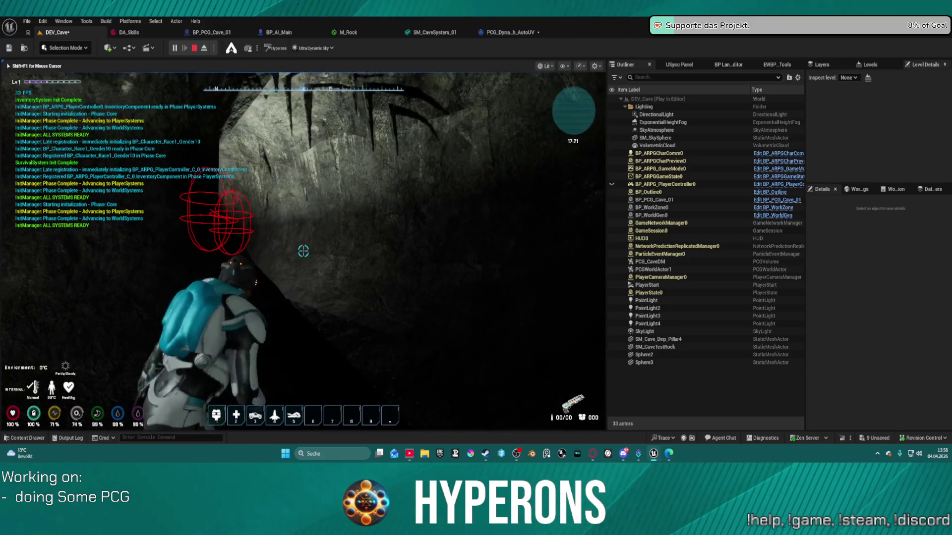
{"action": "key", "text": "w"}
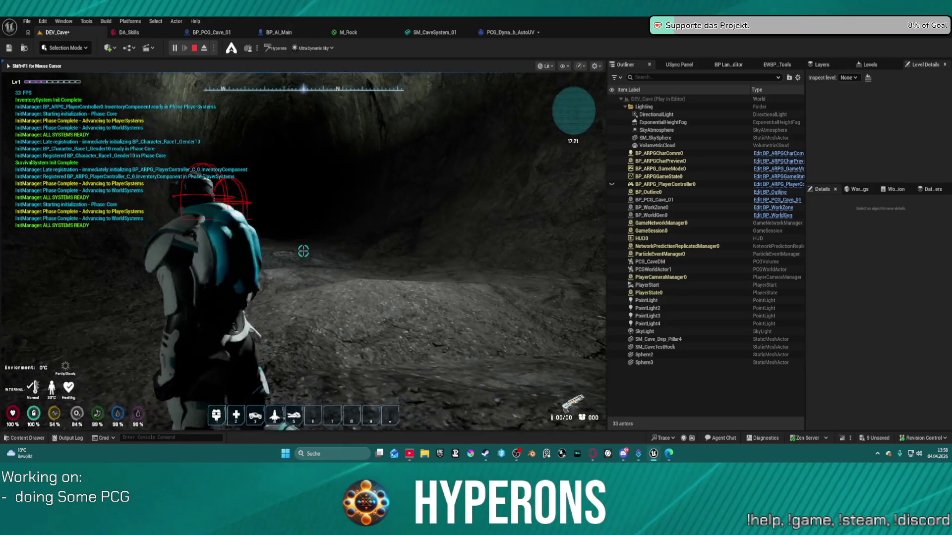
{"action": "key", "text": "w"}
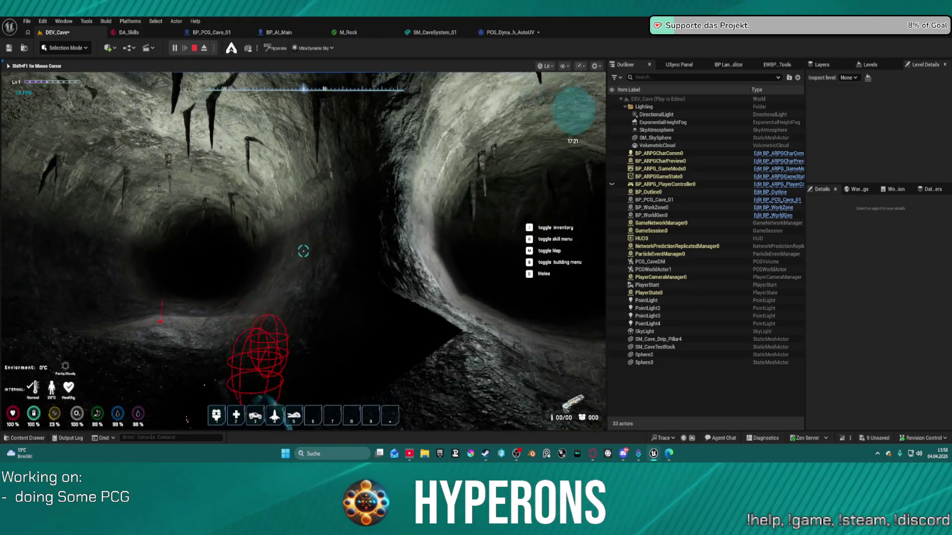
{"action": "key", "text": "w"}
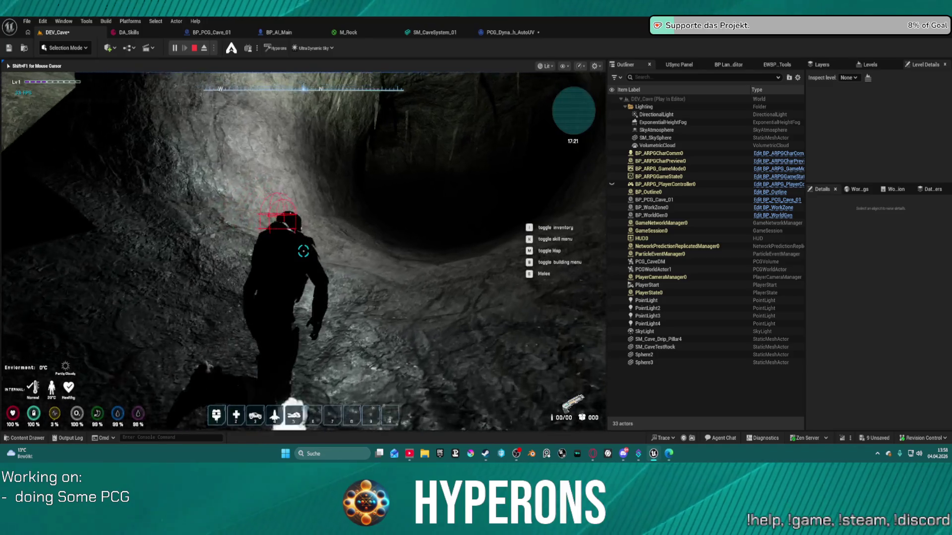
Jetpack-boost through the tunnel toward the lit area, then stop the play session with Esc.
{"action": "key", "text": "space"}
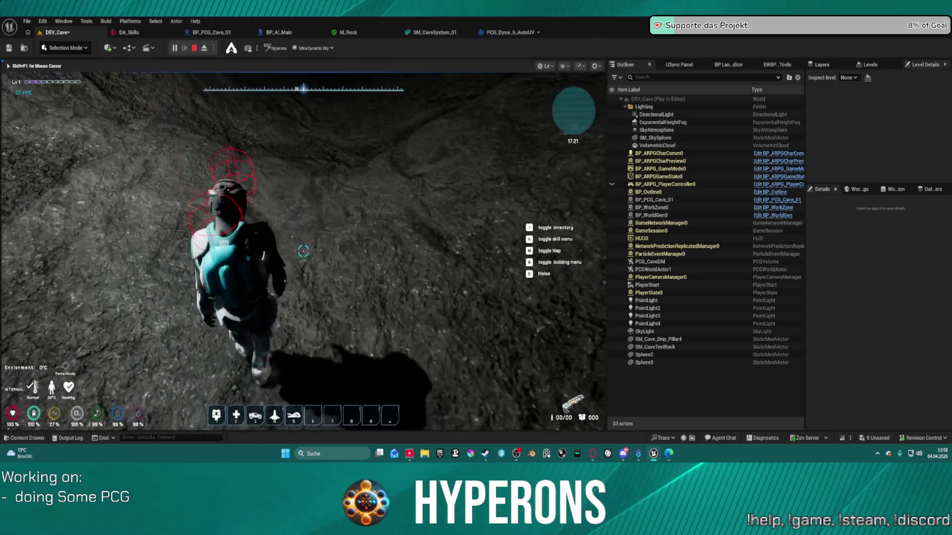
{"action": "key", "text": "space"}
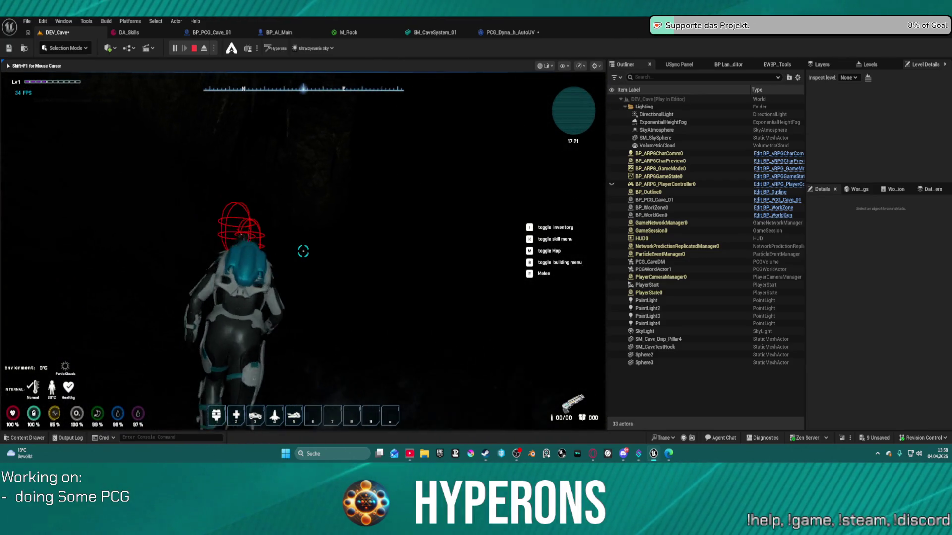
{"action": "key", "text": "space"}
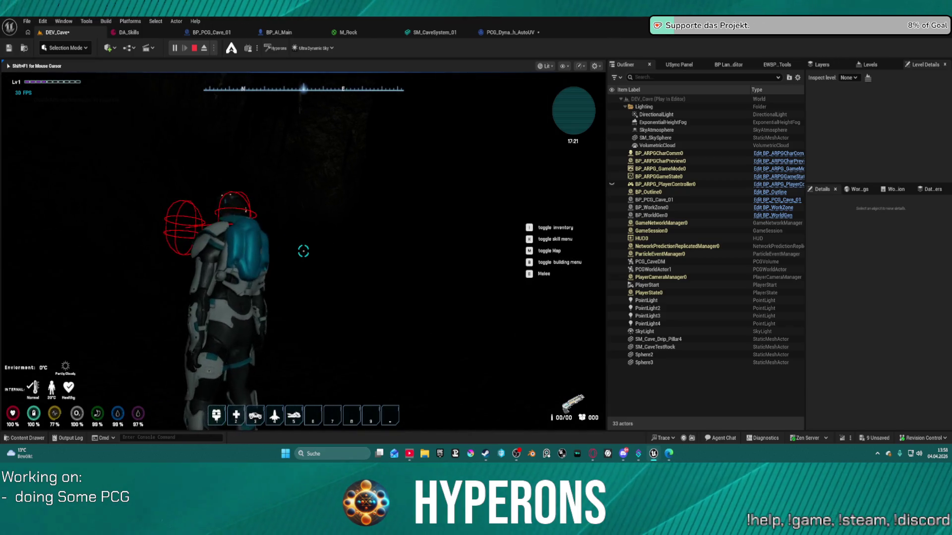
{"action": "key", "text": "1"}
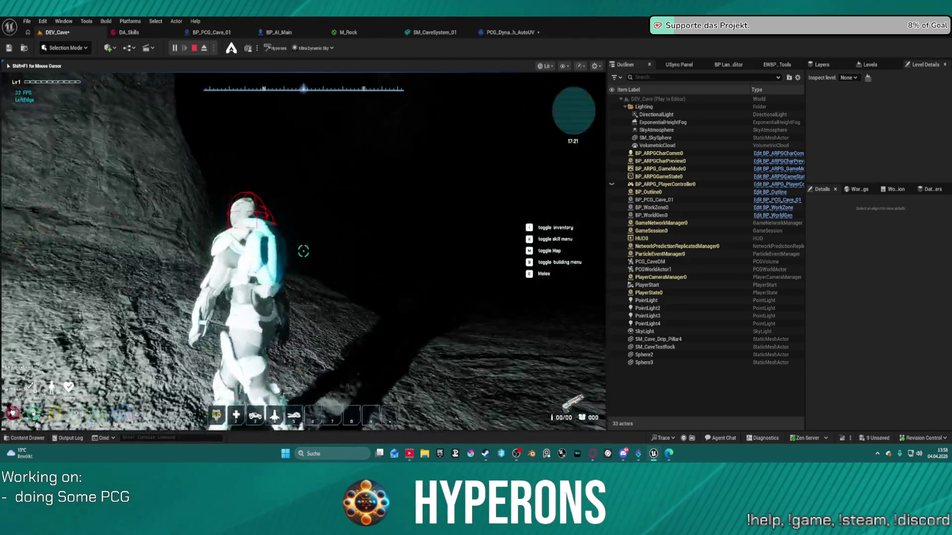
{"action": "key", "text": "w"}
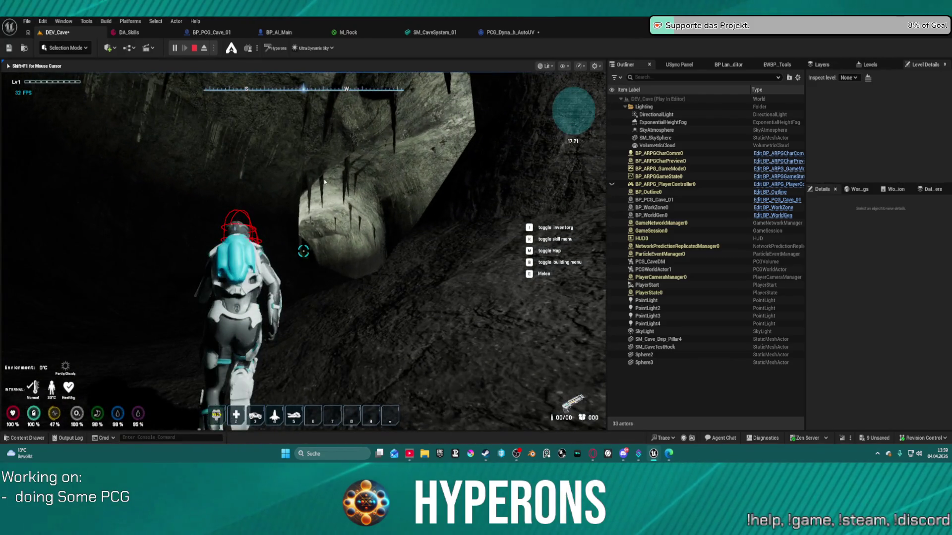
{"action": "key", "text": "Escape"}
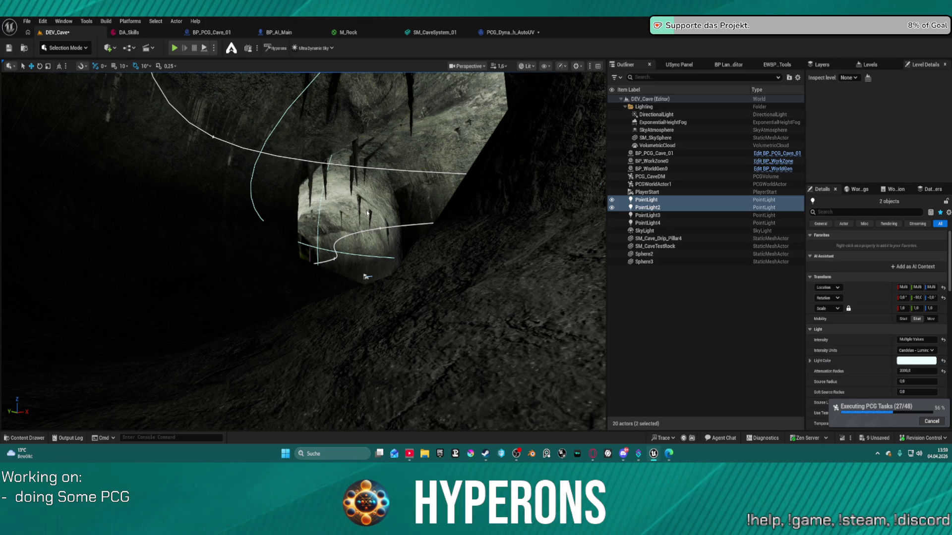
{"action": "scroll", "coordinate": [367, 212], "scroll_direction": "up", "scroll_amount": 5}
{"action": "scroll", "coordinate": [133, 311], "scroll_direction": "down", "scroll_amount": 5}
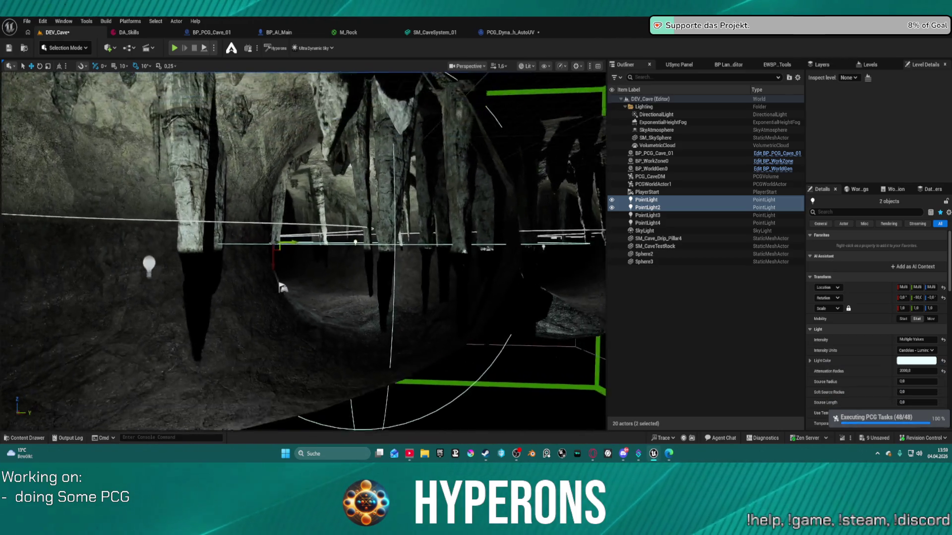
{"action": "left_click_drag", "start_coordinate": [281, 287], "coordinate": [442, 258]}
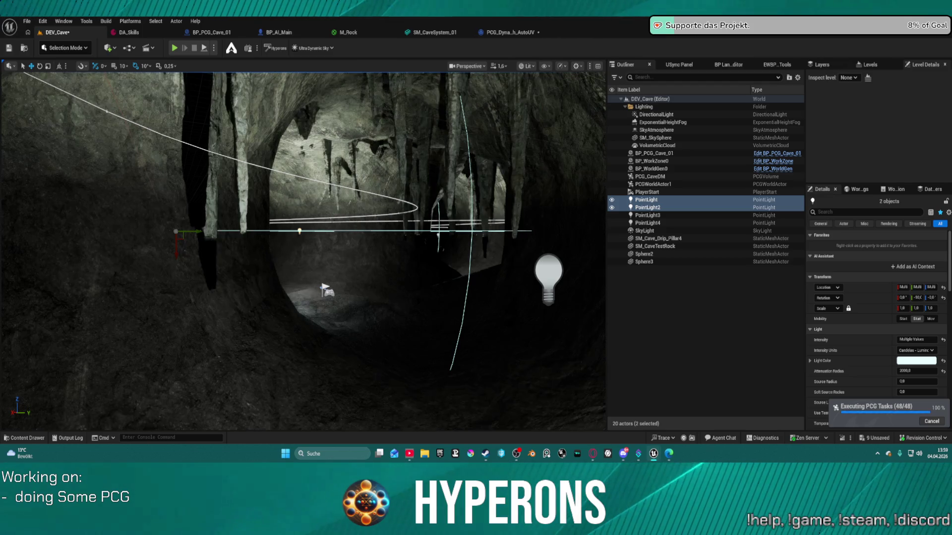
{"action": "mouse_move", "coordinate": [484, 273]}
{"action": "left_mouse_down"}
{"action": "mouse_move", "coordinate": [560, 267]}
{"action": "mouse_move", "coordinate": [461, 272]}
{"action": "mouse_move", "coordinate": [429, 292]}
{"action": "mouse_move", "coordinate": [443, 294]}
{"action": "mouse_move", "coordinate": [419, 294]}
{"action": "left_mouse_up"}
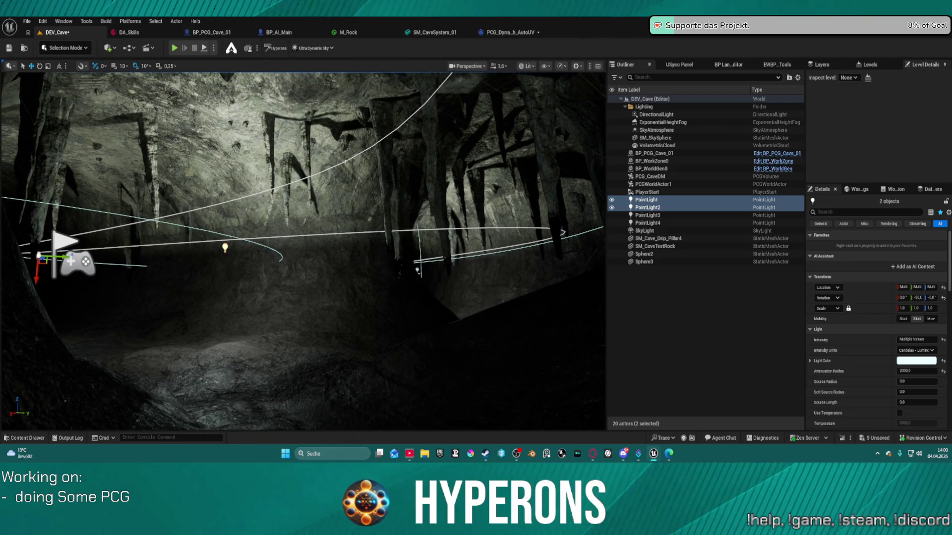
{"action": "key", "text": "ctrl+space"}
{"action": "key", "text": "ctrl+space"}
{"action": "key", "text": "ctrl+space"}
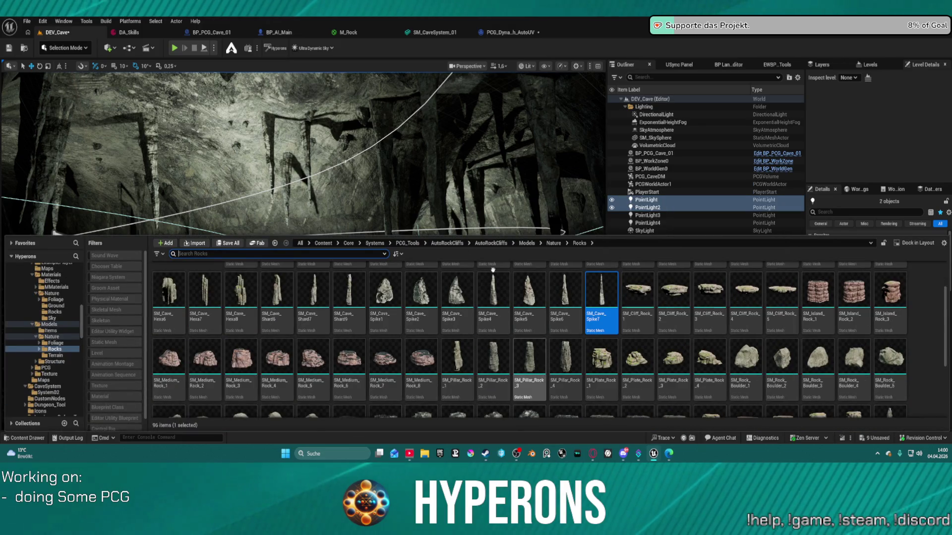
Browse the rock meshes in the Content Drawer, then switch to the BP_PCG_Cave_01 Blueprint.
{"action": "left_click_drag", "start_coordinate": [426, 199], "coordinate": [411, 198]}
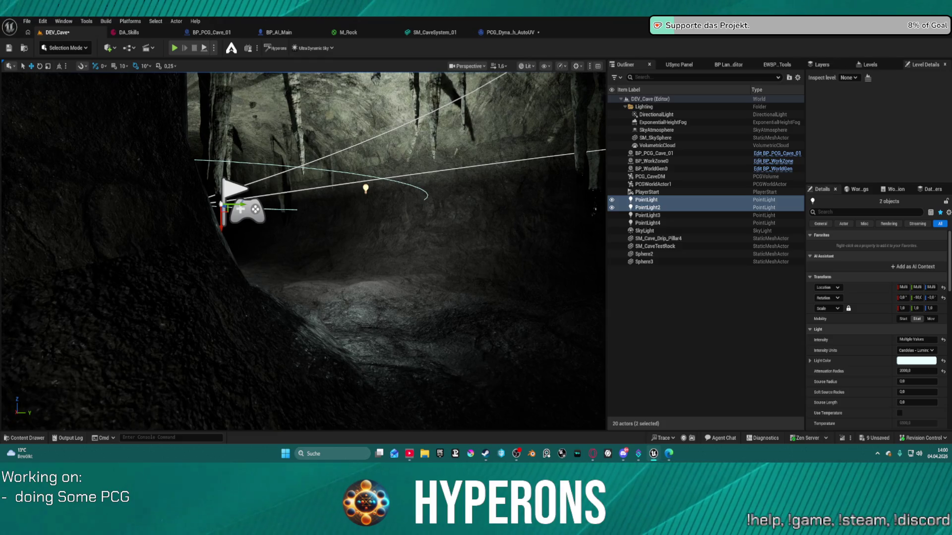
{"action": "key", "text": "ctrl+space"}
{"action": "scroll", "coordinate": [509, 310], "scroll_direction": "up", "scroll_amount": 2}
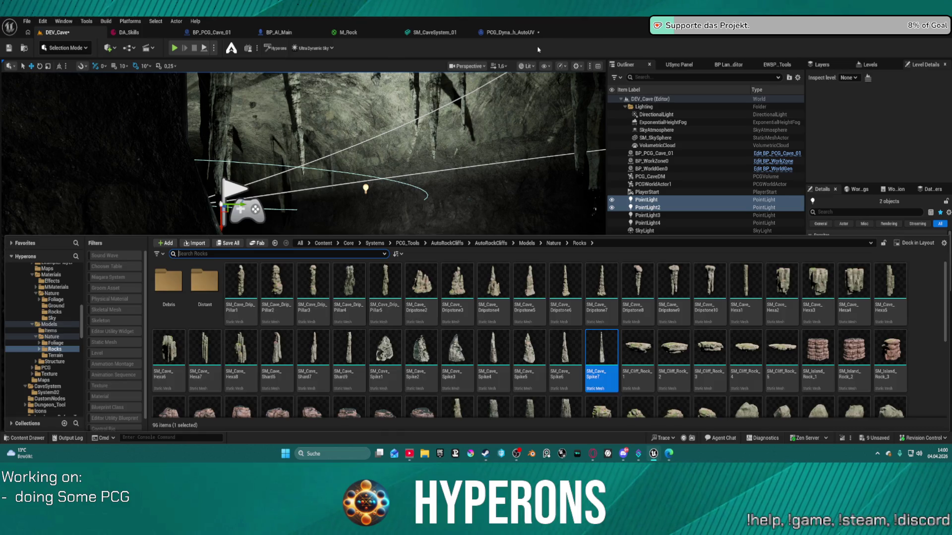
{"action": "key", "text": "ctrl+space"}
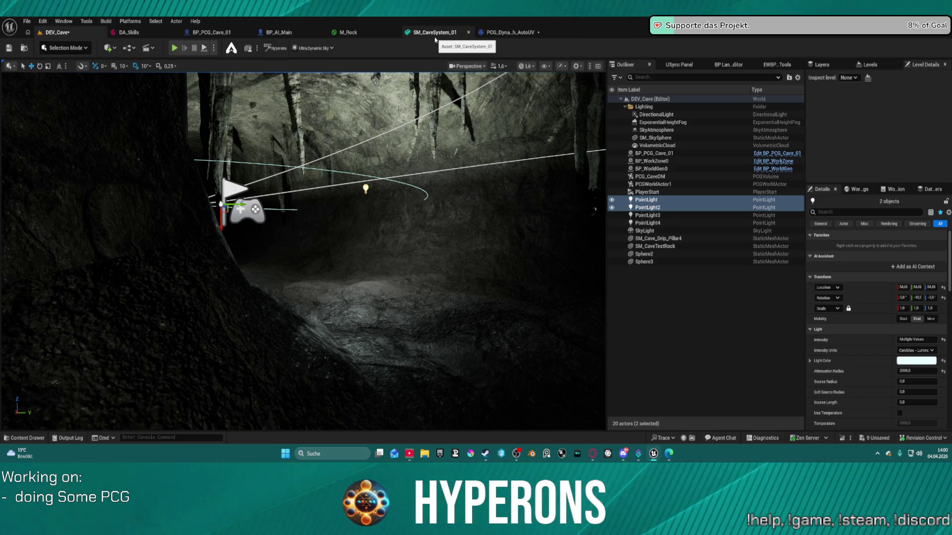
{"action": "left_click", "coordinate": [212, 33]}
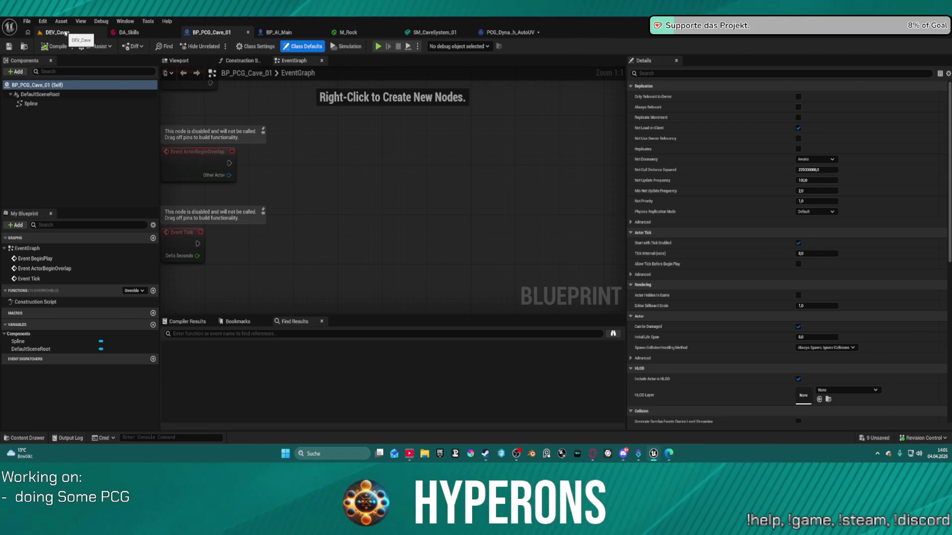
Return to DEV_Cave, search Quick Add for 'pcg man', and bring up the Hyperons Editor Tool.
{"action": "left_click", "coordinate": [66, 34]}
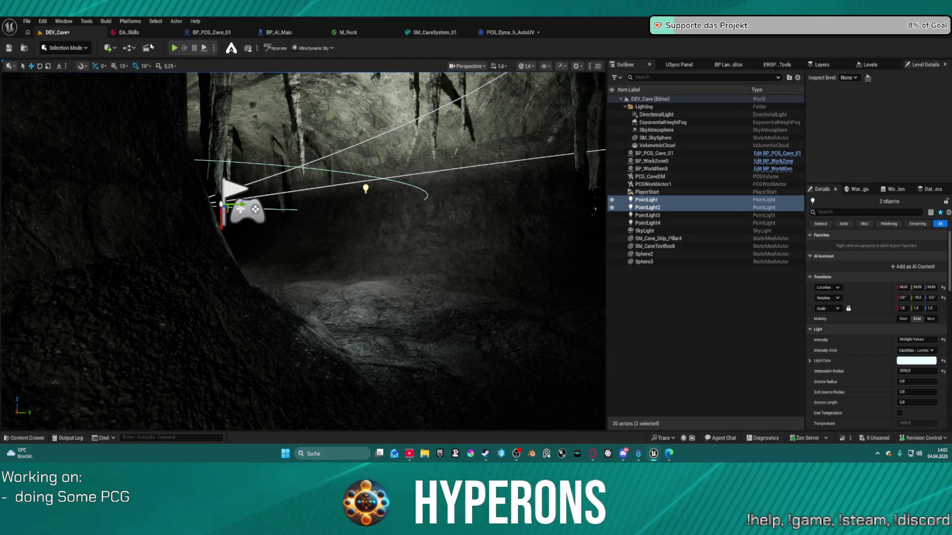
{"action": "left_click", "coordinate": [108, 47]}
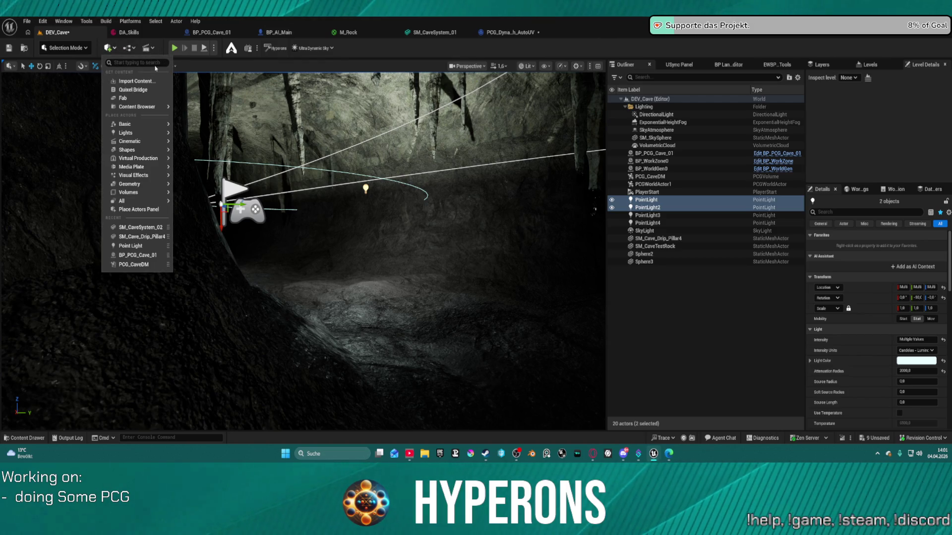
{"action": "type", "text": "pc"}
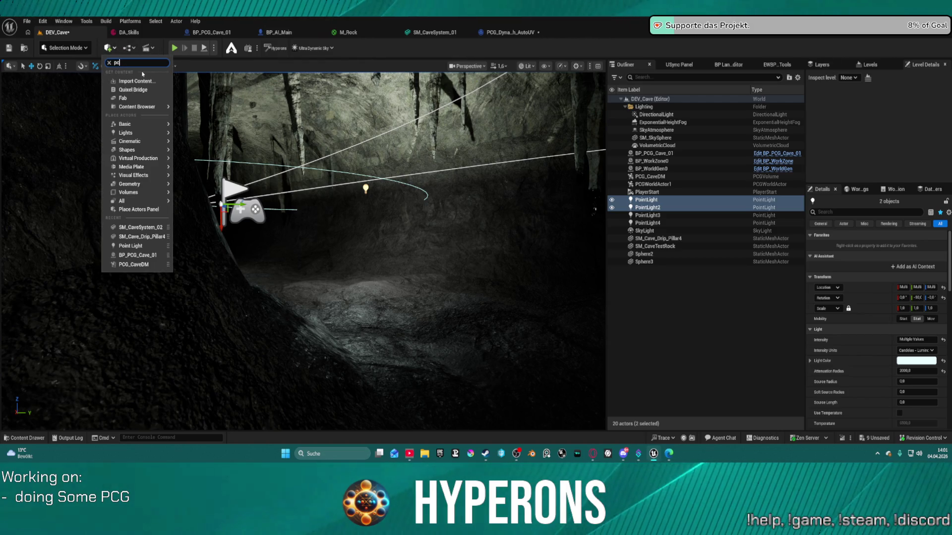
{"action": "type", "text": "g man"}
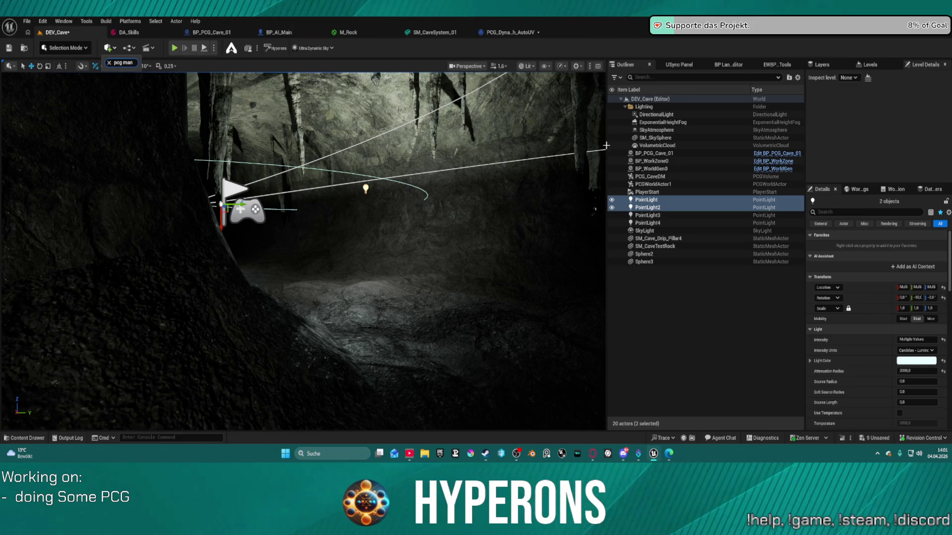
{"action": "left_click", "coordinate": [694, 307]}
{"action": "left_click", "coordinate": [776, 64]}
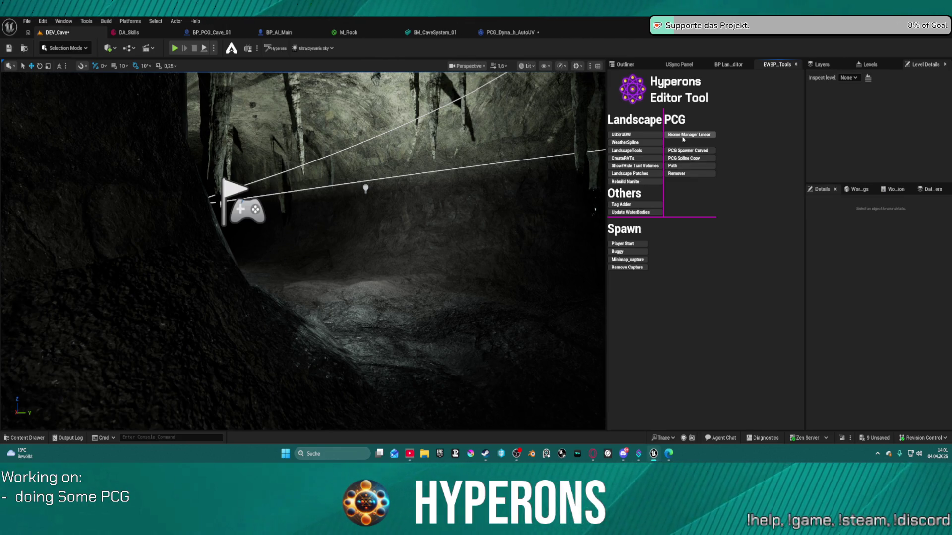
Add a Biome Manager Linear to the level and select the new BP_PCG_Manager0 in the Outliner.
{"action": "left_click", "coordinate": [683, 140]}
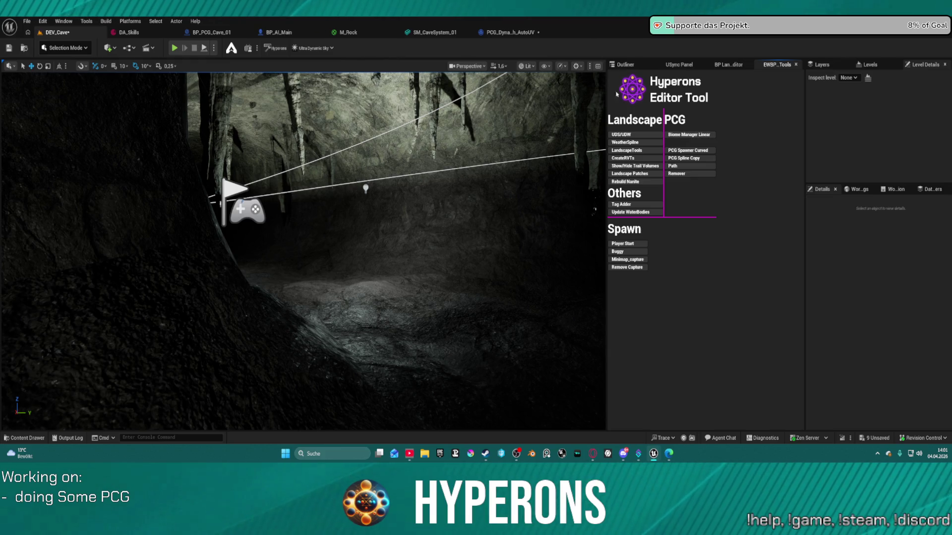
{"action": "left_click", "coordinate": [625, 65]}
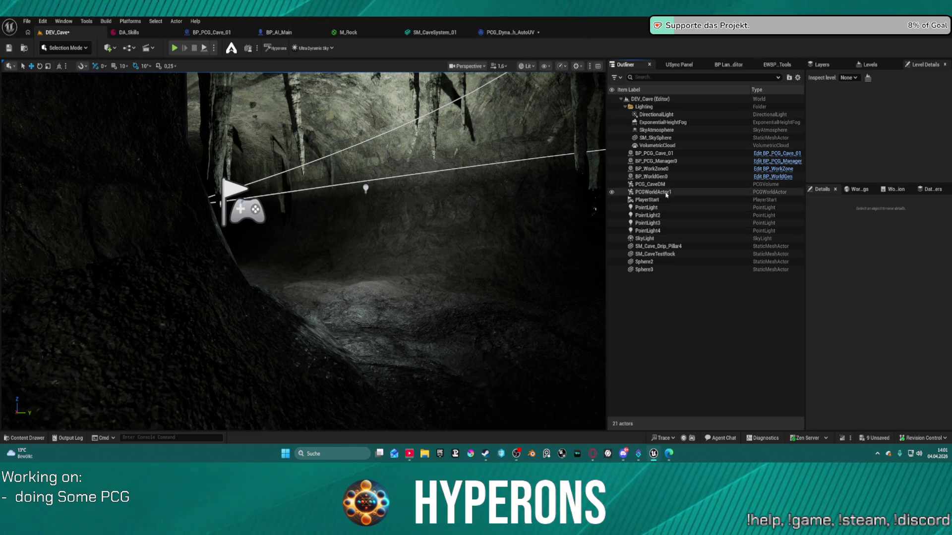
{"action": "left_click", "coordinate": [669, 162]}
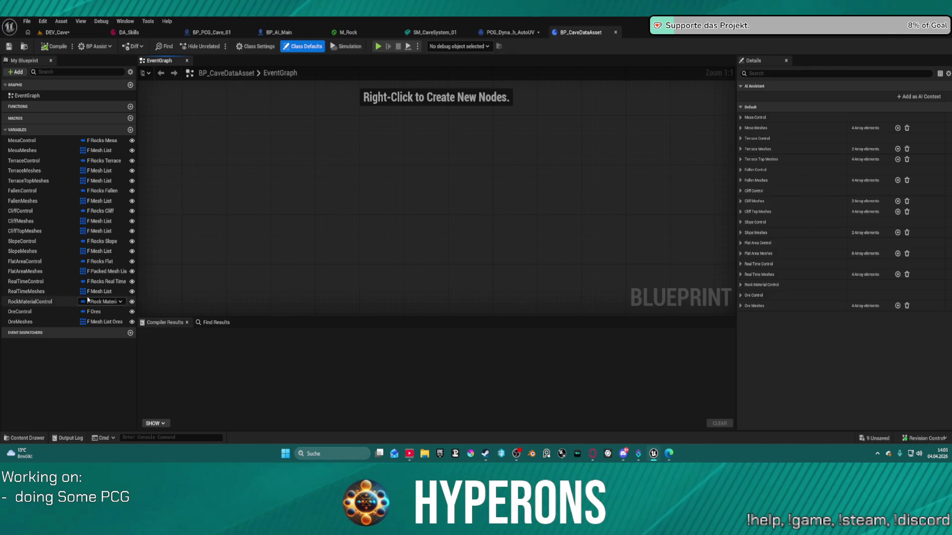
Delete the OreMeshes and OreControl variables, restoring RealTimeMeshes, and check the FlatArea and Slope variables.
{"action": "left_click", "coordinate": [47, 321]}
{"action": "key", "text": "Delete"}
{"action": "left_click", "coordinate": [45, 311]}
{"action": "key", "text": "Delete"}
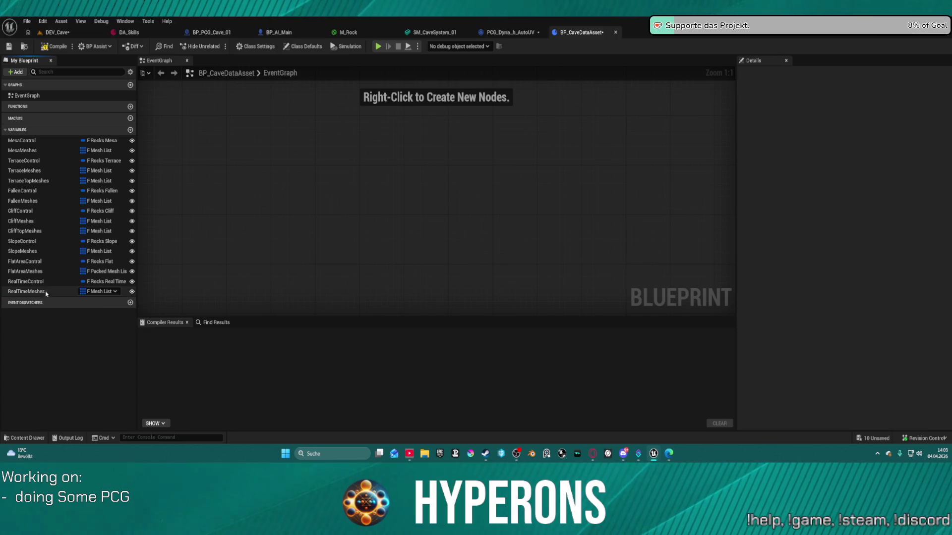
{"action": "left_click", "coordinate": [46, 293]}
{"action": "key", "text": "Delete"}
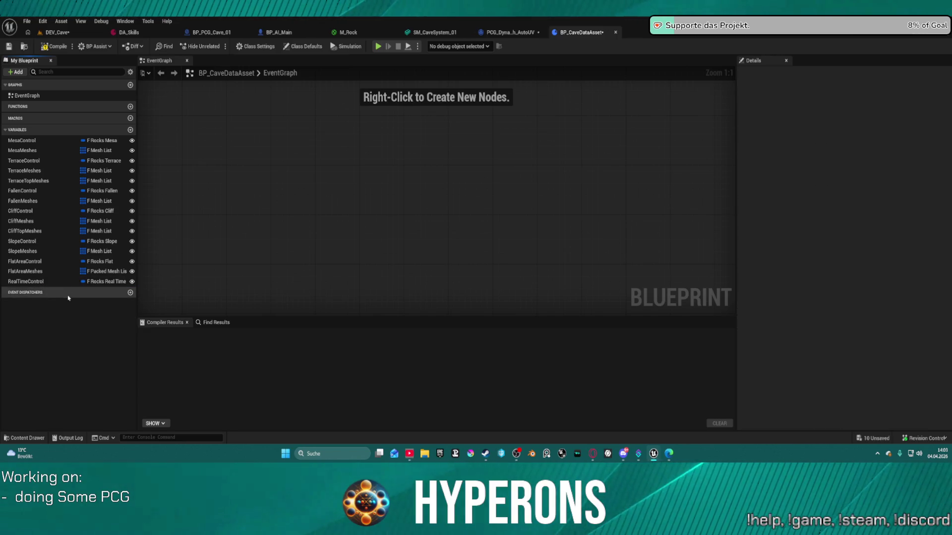
{"action": "key", "text": "ctrl+z"}
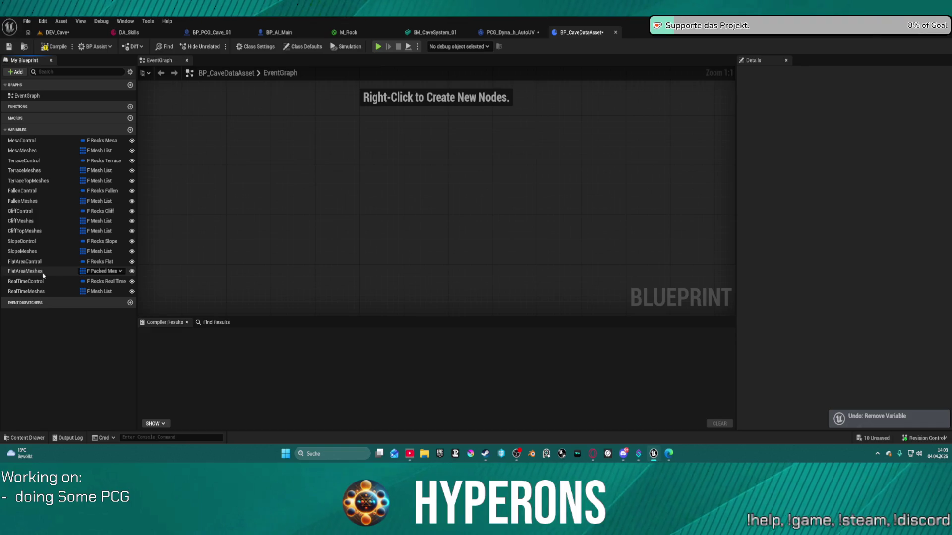
{"action": "left_click", "coordinate": [43, 273]}
{"action": "left_click", "coordinate": [55, 265]}
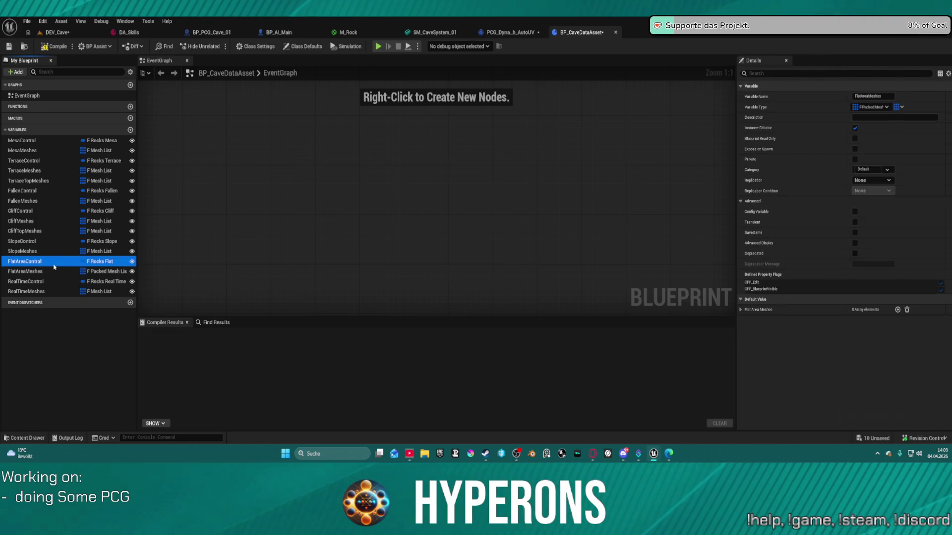
{"action": "left_click", "coordinate": [51, 252]}
{"action": "left_click", "coordinate": [50, 241]}
Delete the CliffTop, Cliff, Fallen and Terrace mesh and control variables.
{"action": "left_click", "coordinate": [47, 231]}
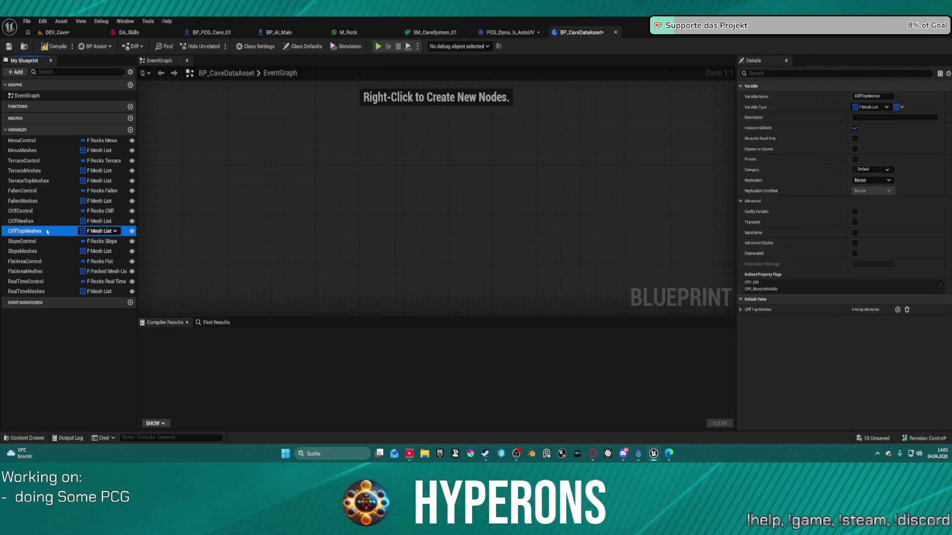
{"action": "key", "text": "Delete"}
{"action": "left_click", "coordinate": [38, 222]}
{"action": "key", "text": "Delete"}
{"action": "left_click", "coordinate": [39, 211]}
{"action": "key", "text": "Delete"}
{"action": "left_click", "coordinate": [42, 201]}
{"action": "key", "text": "Delete"}
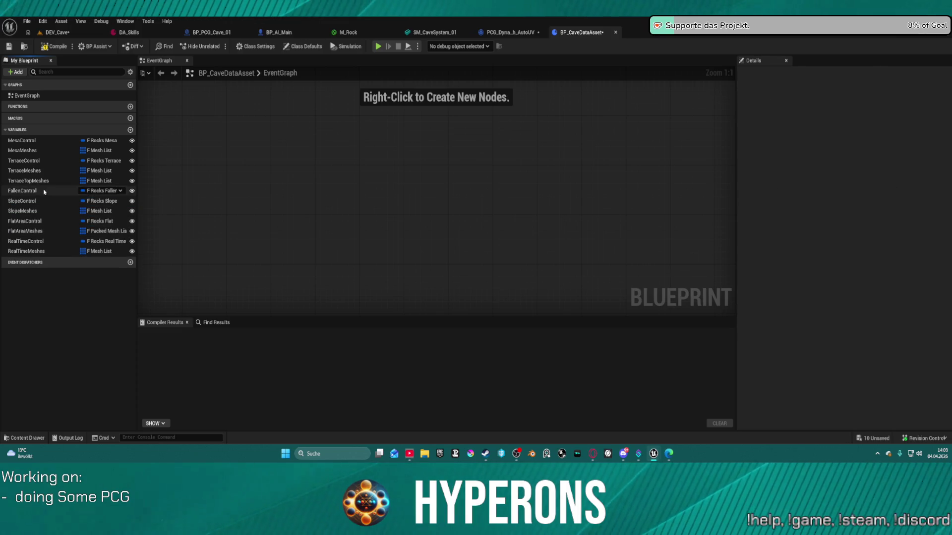
{"action": "left_click", "coordinate": [43, 191]}
{"action": "key", "text": "Delete"}
{"action": "left_click", "coordinate": [44, 181]}
{"action": "key", "text": "Delete"}
{"action": "left_click", "coordinate": [45, 170]}
{"action": "key", "text": "Delete"}
{"action": "left_click", "coordinate": [43, 161]}
{"action": "key", "text": "Delete"}
Rename the MesaControl variable to TopControl.
{"action": "left_click", "coordinate": [25, 141]}
{"action": "key", "text": "F2"}
{"action": "key", "text": "Home"}
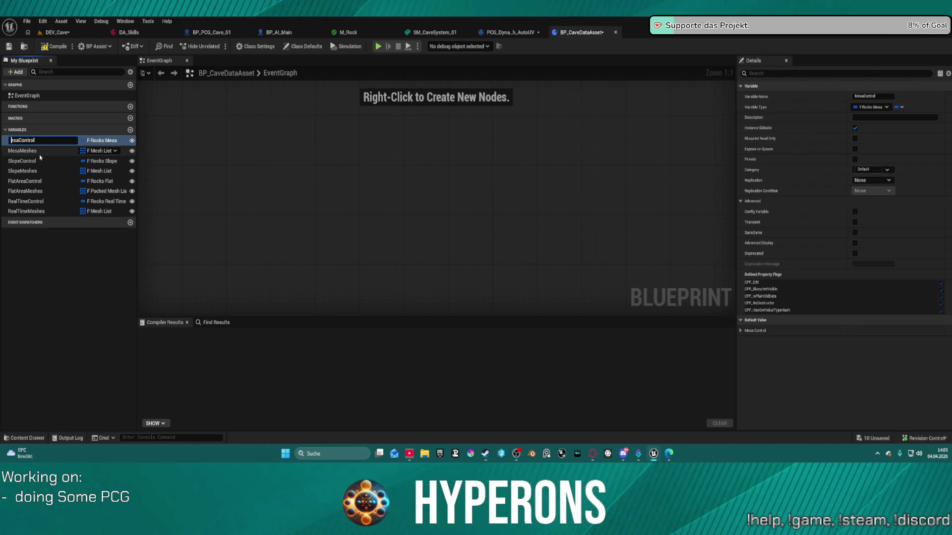
{"action": "key", "text": "Delete"}
{"action": "key", "text": "Delete"}
{"action": "key", "text": "Delete"}
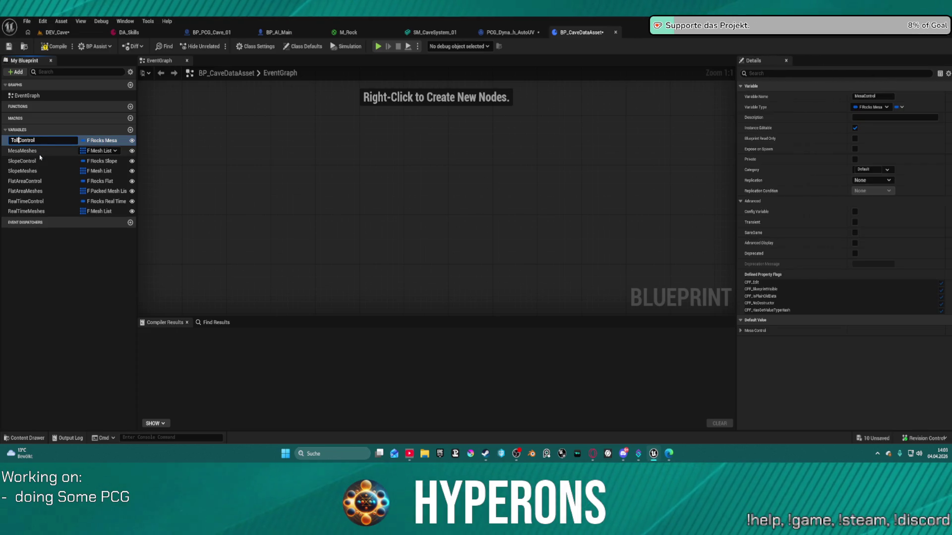
{"action": "key", "text": "Return"}
{"action": "left_click", "coordinate": [11, 140]}
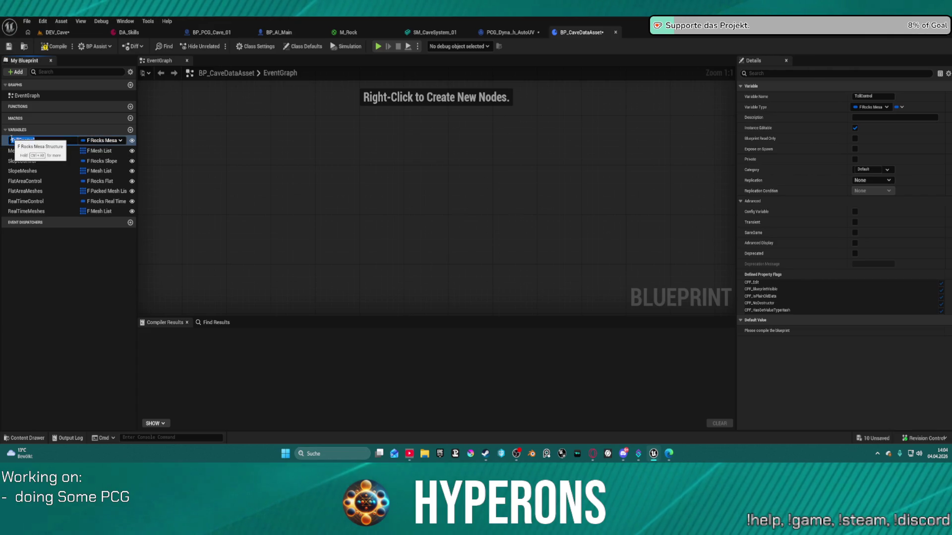
{"action": "left_click", "coordinate": [11, 141]}
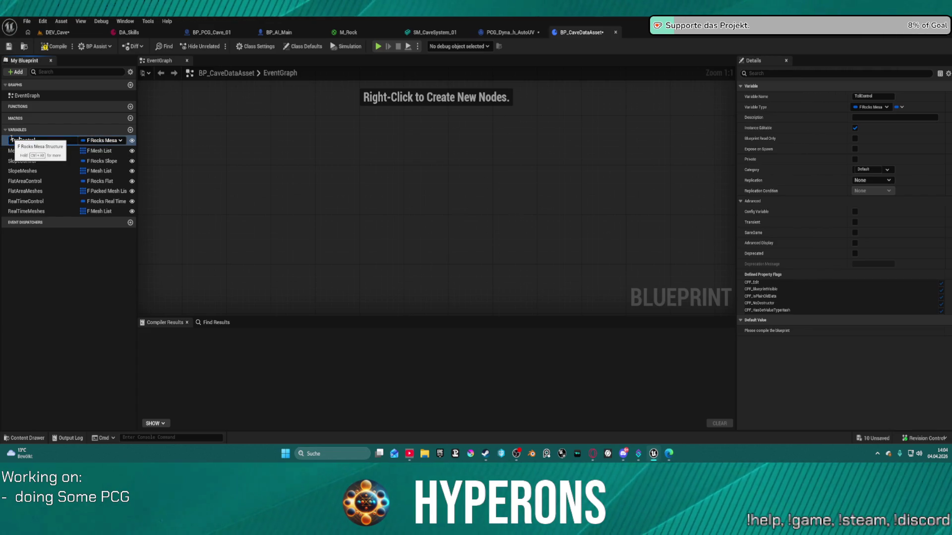
{"action": "type", "text": "p"}
{"action": "key", "text": "Return"}
Rename MesaMeshes to TopMeshes, then inspect TopControl, SlopeMeshes and SlopeControl.
{"action": "left_click", "coordinate": [26, 151]}
{"action": "left_click", "coordinate": [25, 150]}
{"action": "left_click", "coordinate": [25, 150]}
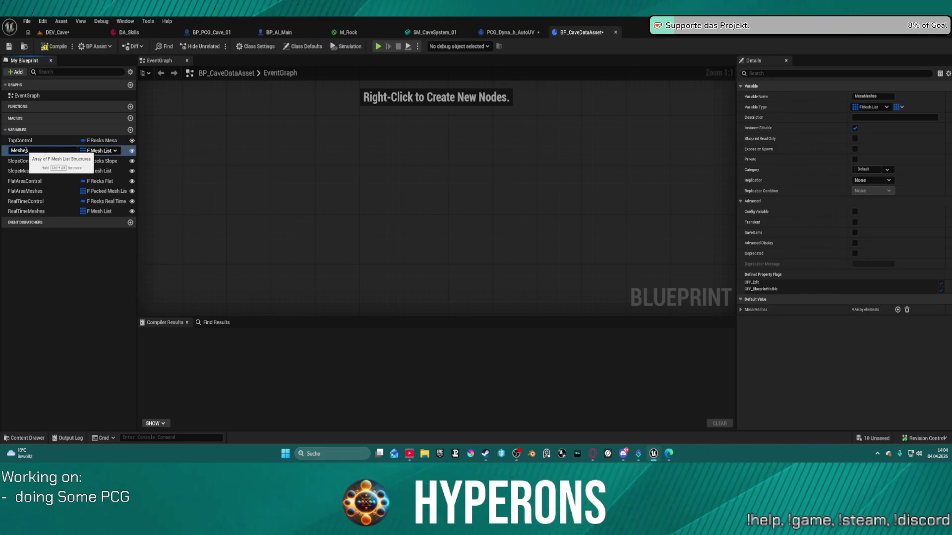
{"action": "type", "text": "Top"}
{"action": "key", "text": "Return"}
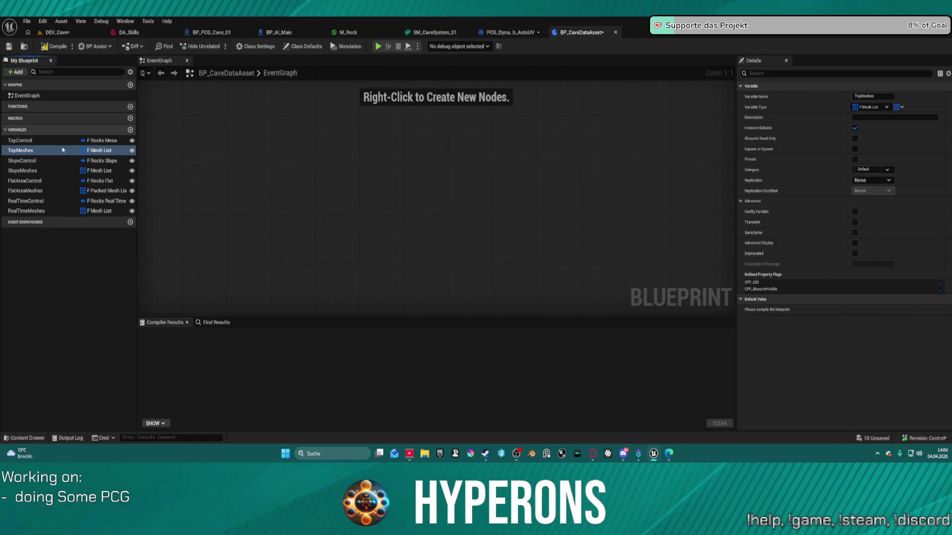
{"action": "left_click", "coordinate": [154, 166]}
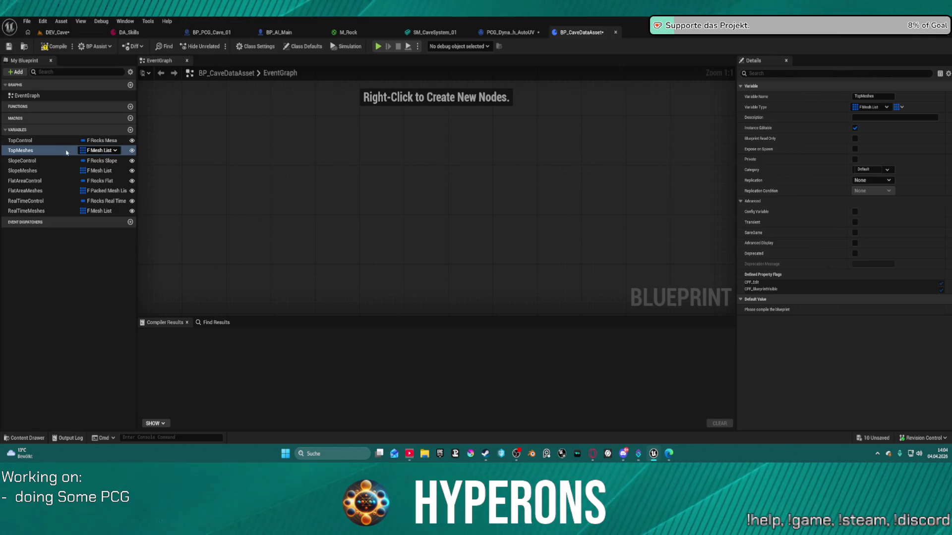
{"action": "left_click", "coordinate": [51, 143]}
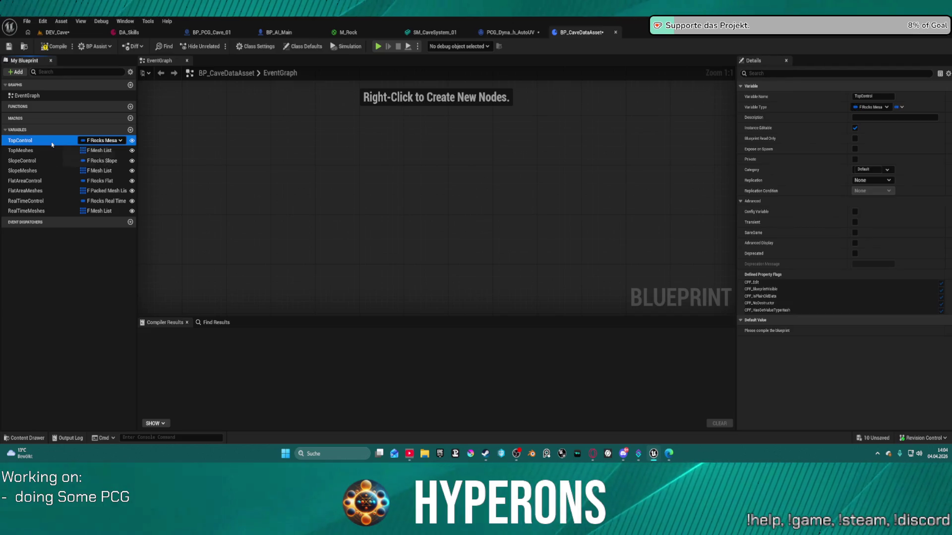
{"action": "left_click", "coordinate": [47, 171]}
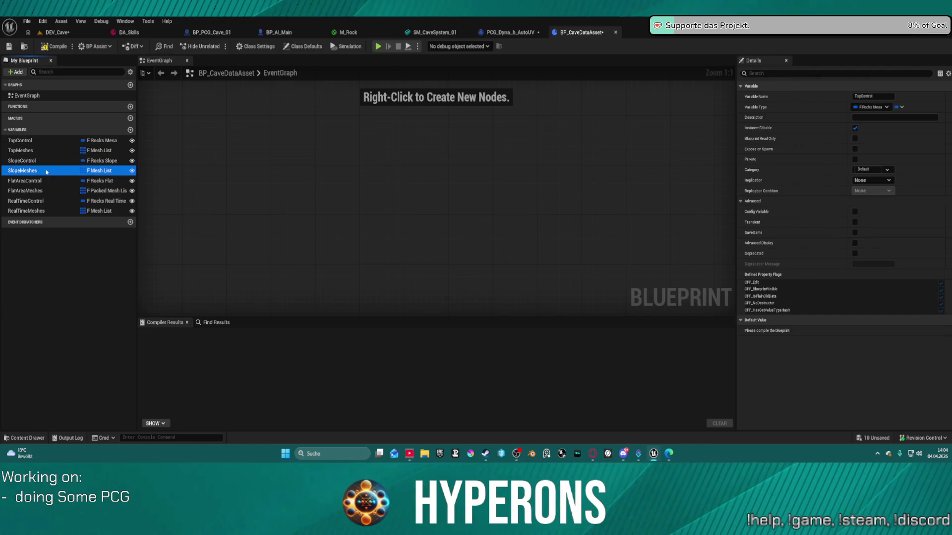
{"action": "left_click", "coordinate": [43, 160]}
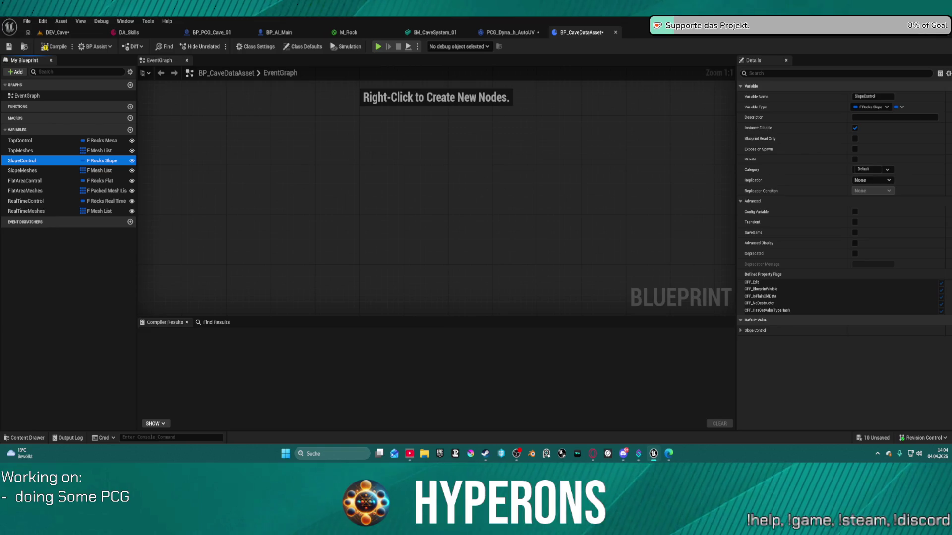
Browse the Content Drawer to PCG > Graphs > Biome and select PCG_Offline_Rocks.
{"action": "key", "text": "ctrl+space"}
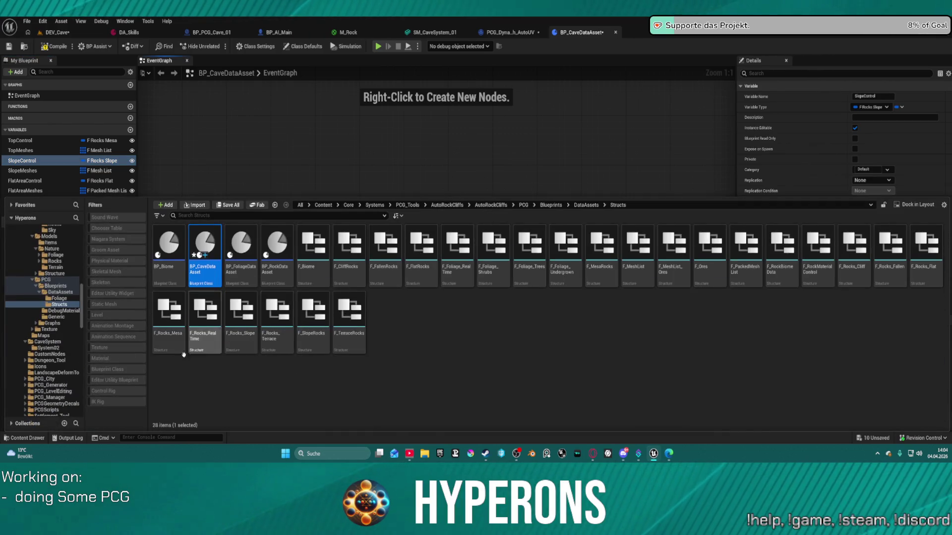
{"action": "left_click", "coordinate": [59, 292]}
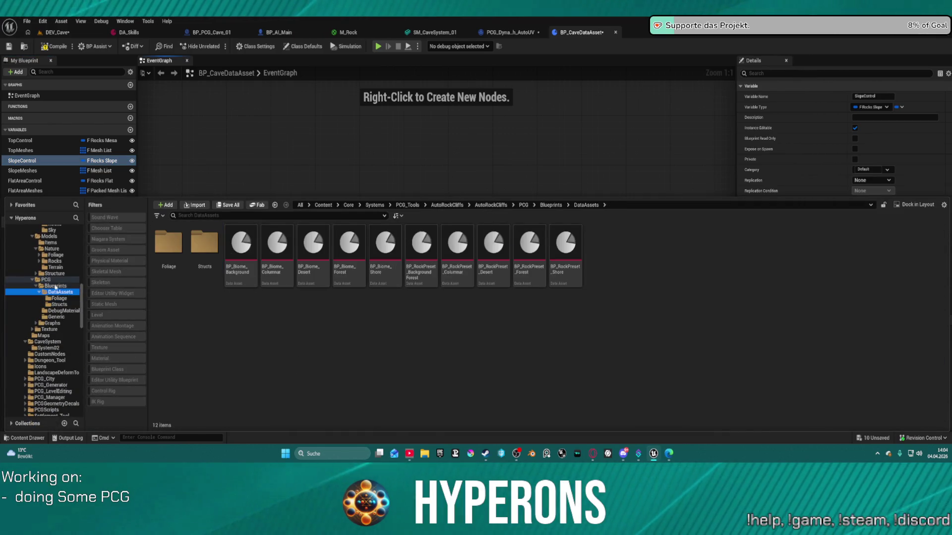
{"action": "left_click", "coordinate": [55, 286]}
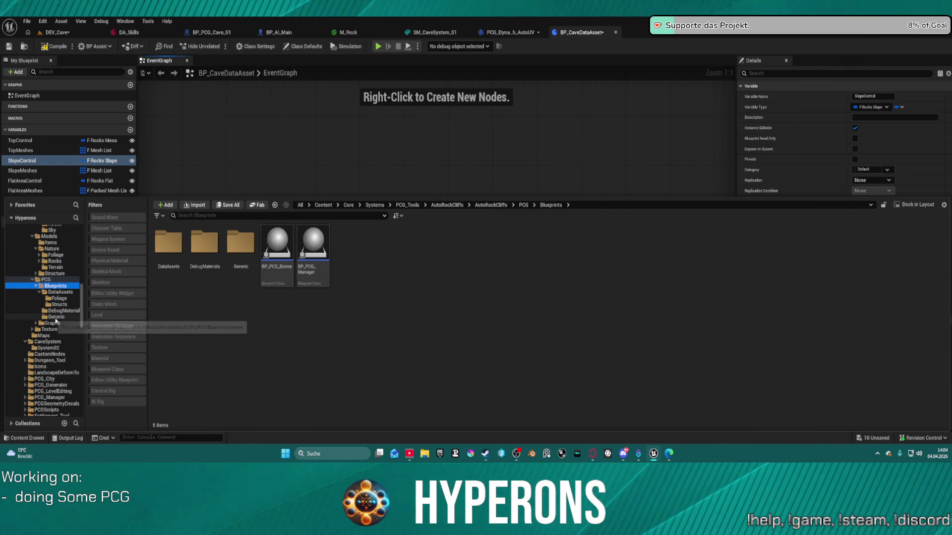
{"action": "left_click", "coordinate": [50, 329]}
{"action": "left_click", "coordinate": [54, 323]}
{"action": "double_click", "coordinate": [168, 243]}
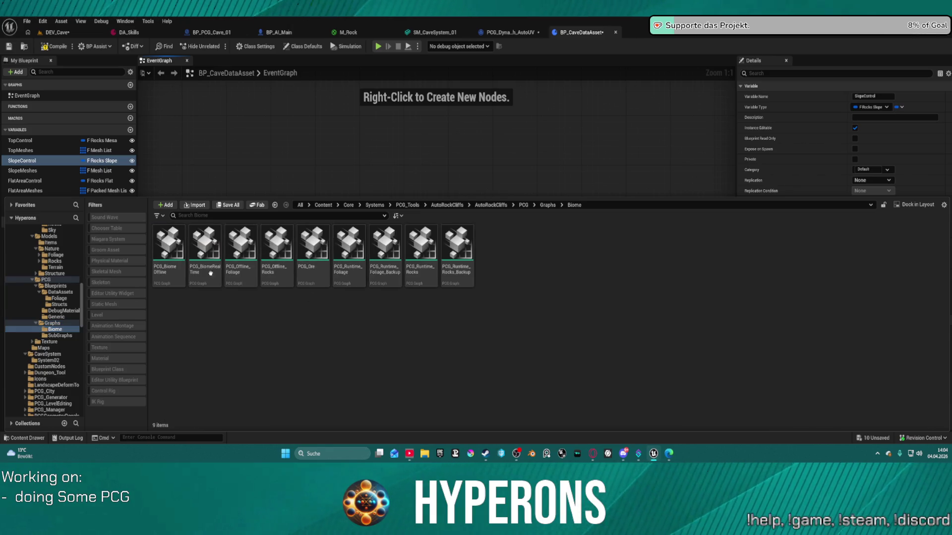
{"action": "left_click", "coordinate": [284, 238]}
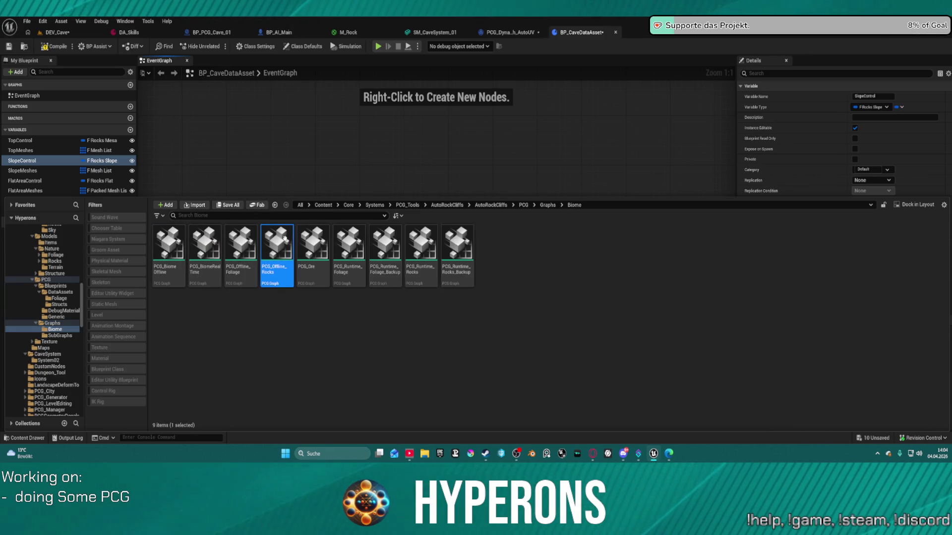
Open PCG_Offline_Rocks and zoom around the SLOPE ROCKS section and its spawner nodes.
{"action": "key", "text": "Return"}
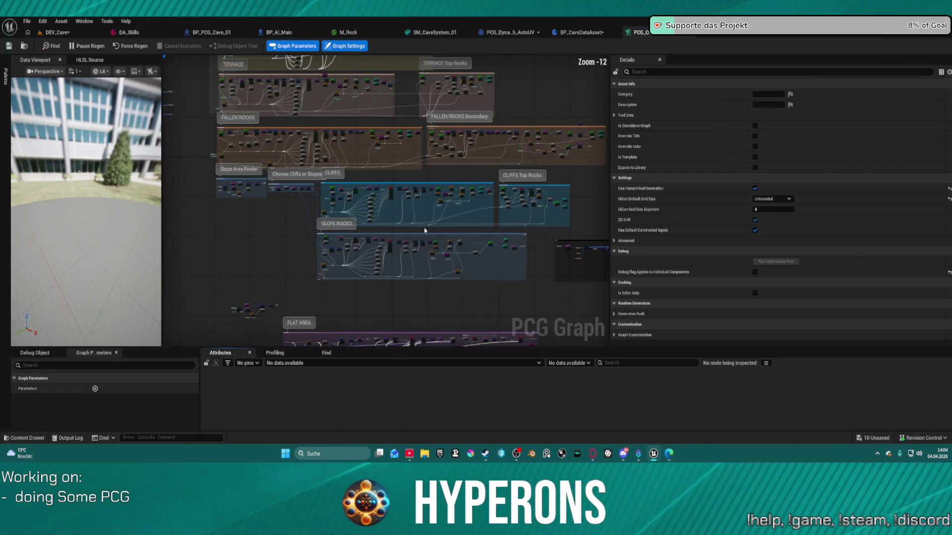
{"action": "scroll", "coordinate": [348, 159], "scroll_direction": "up", "scroll_amount": 6}
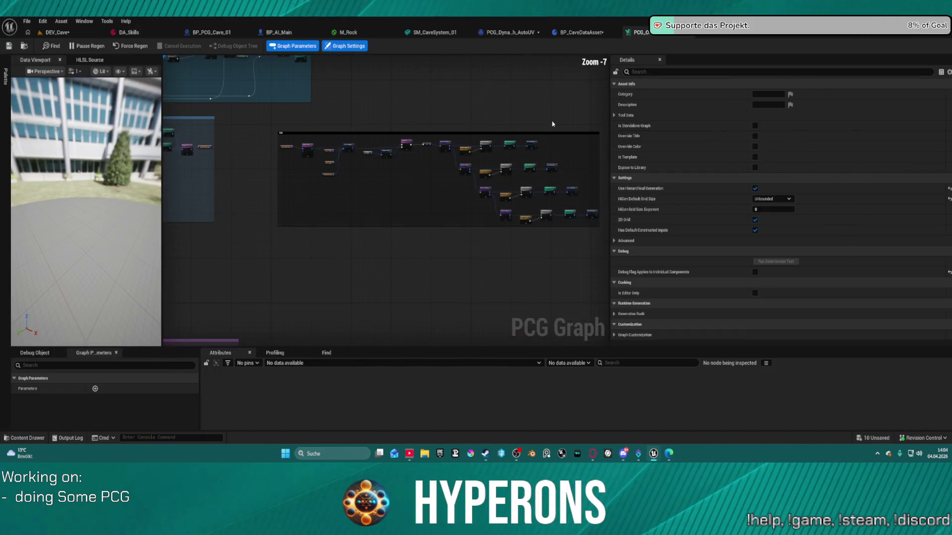
{"action": "scroll", "coordinate": [348, 159], "scroll_direction": "down", "scroll_amount": 2}
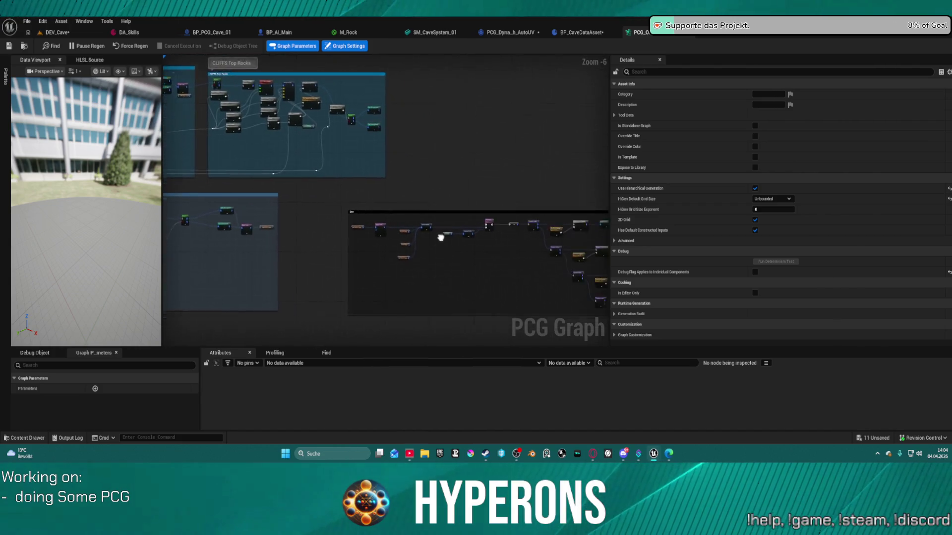
{"action": "scroll", "coordinate": [405, 204], "scroll_direction": "up", "scroll_amount": 2}
{"action": "scroll", "coordinate": [399, 199], "scroll_direction": "up", "scroll_amount": 6}
{"action": "mouse_move", "coordinate": [398, 199]}
{"action": "left_mouse_down"}
{"action": "mouse_move", "coordinate": [208, 191]}
{"action": "mouse_move", "coordinate": [81, 161]}
{"action": "mouse_move", "coordinate": [382, 155]}
{"action": "mouse_move", "coordinate": [180, 129]}
{"action": "mouse_move", "coordinate": [201, 124]}
{"action": "left_mouse_up"}
{"action": "scroll", "coordinate": [149, 173], "scroll_direction": "down", "scroll_amount": 1}
{"action": "scroll", "coordinate": [386, 201], "scroll_direction": "down", "scroll_amount": 3}
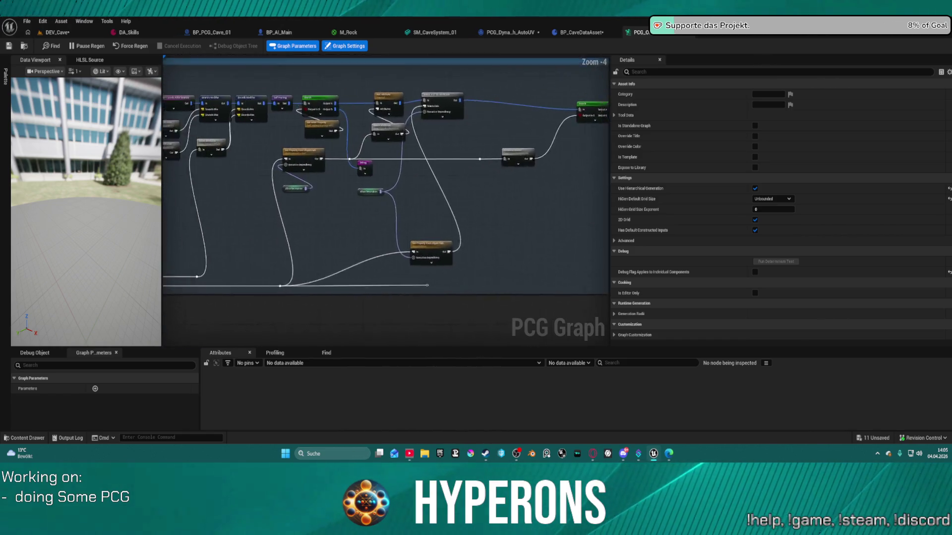
{"action": "scroll", "coordinate": [536, 99], "scroll_direction": "up", "scroll_amount": 4}
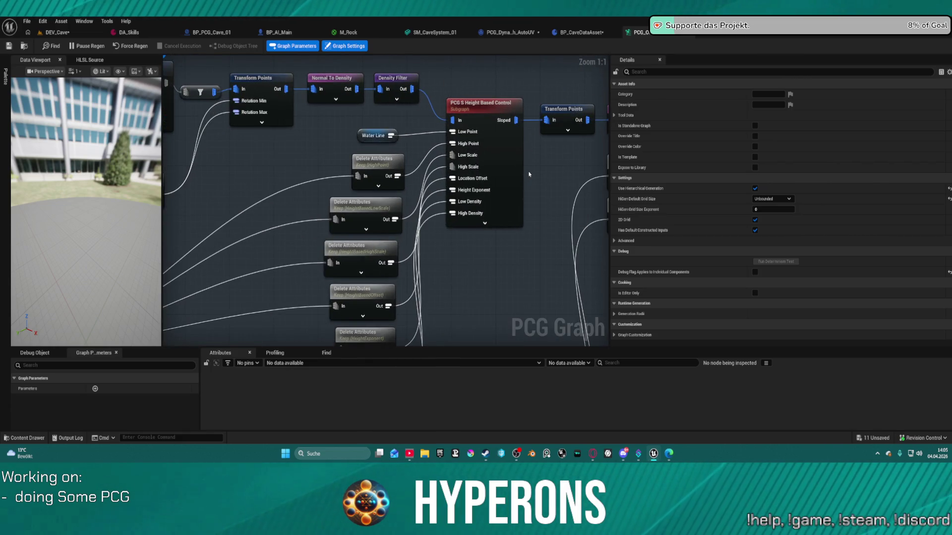
Pan across the Height Based Control, Random Choice, Match And Set Attributes and spawner nodes.
{"action": "left_click_drag", "start_coordinate": [528, 174], "coordinate": [539, 183]}
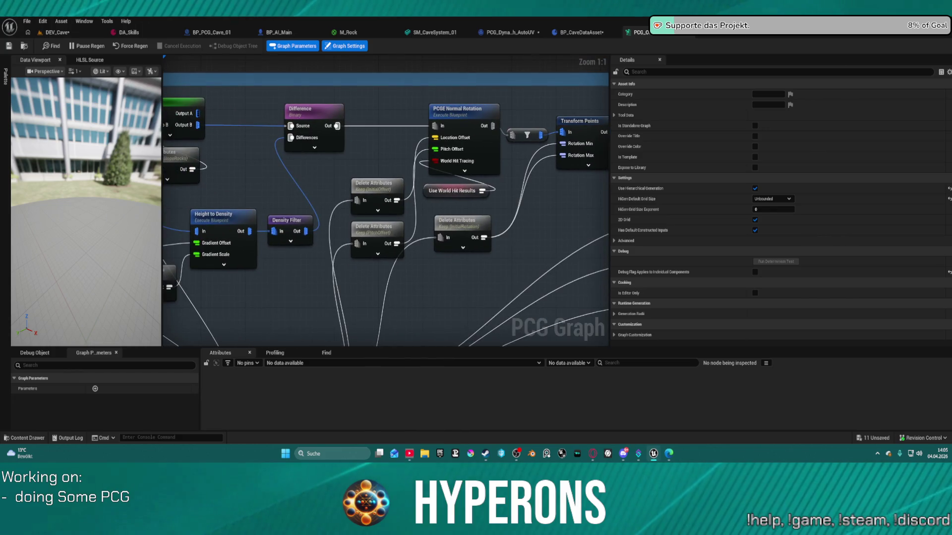
{"action": "scroll", "coordinate": [385, 201], "scroll_direction": "down", "scroll_amount": 3}
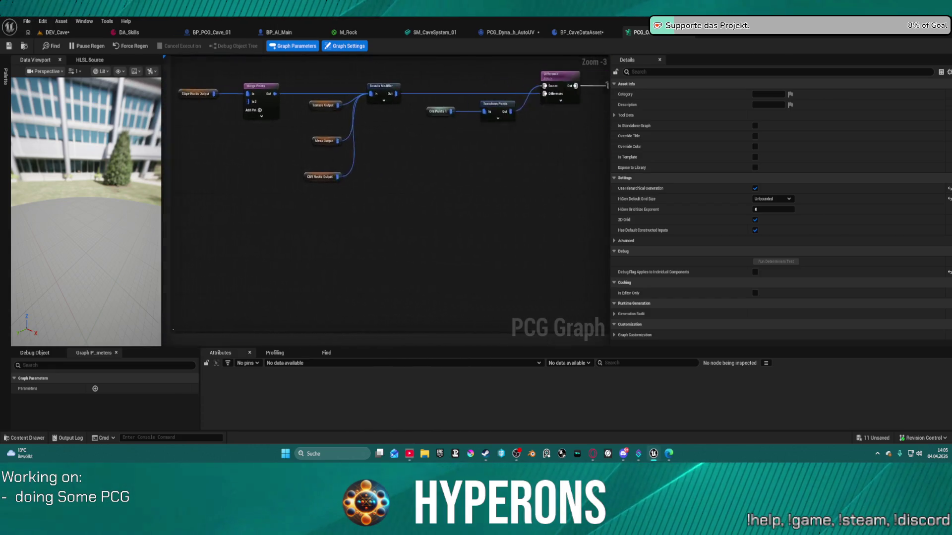
{"action": "mouse_move", "coordinate": [538, 201]}
{"action": "left_mouse_down"}
{"action": "mouse_move", "coordinate": [293, 210]}
{"action": "mouse_move", "coordinate": [44, 187]}
{"action": "left_mouse_up"}
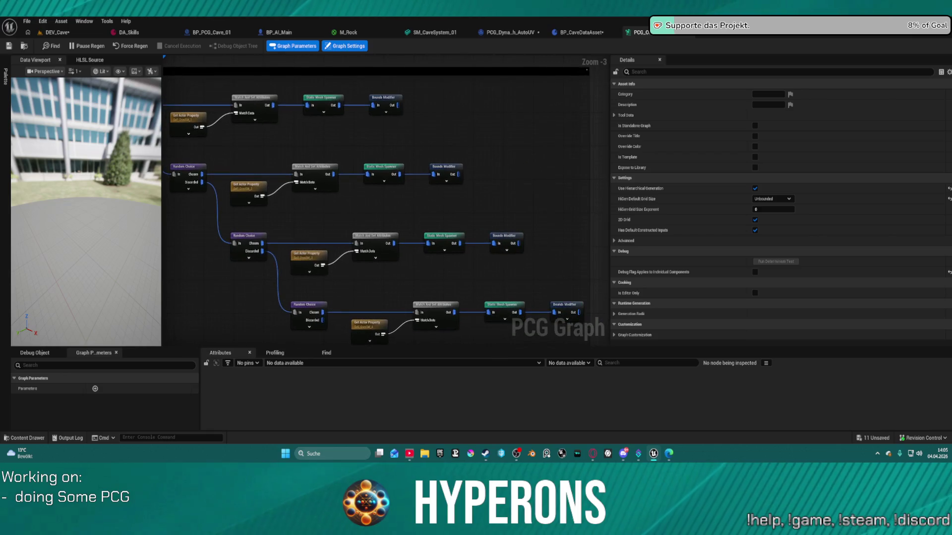
{"action": "left_click_drag", "start_coordinate": [293, 192], "coordinate": [300, 190]}
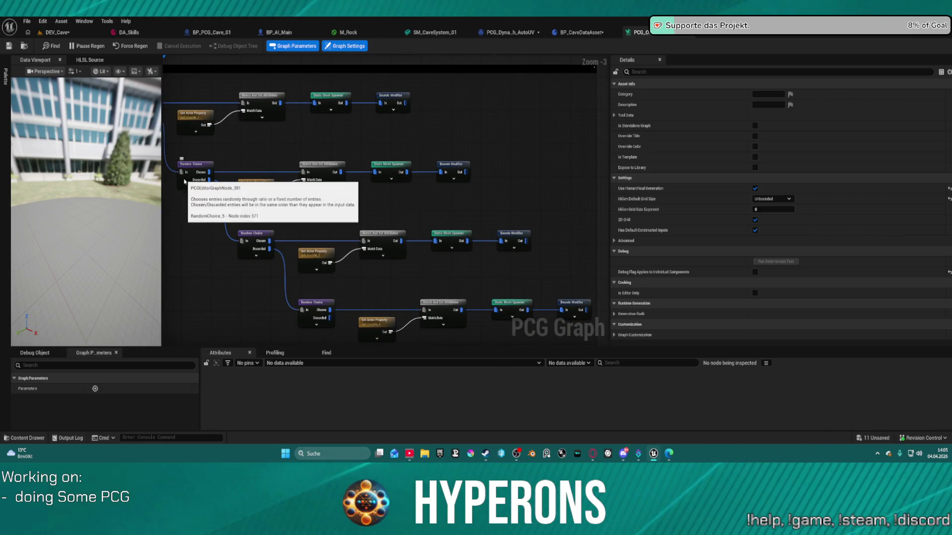
{"action": "scroll", "coordinate": [314, 204], "scroll_direction": "down", "scroll_amount": 1}
{"action": "mouse_move", "coordinate": [315, 204]}
{"action": "left_mouse_down"}
{"action": "mouse_move", "coordinate": [510, 270]}
{"action": "mouse_move", "coordinate": [448, 271]}
{"action": "mouse_move", "coordinate": [419, 293]}
{"action": "left_mouse_up"}
{"action": "scroll", "coordinate": [391, 274], "scroll_direction": "up", "scroll_amount": 4}
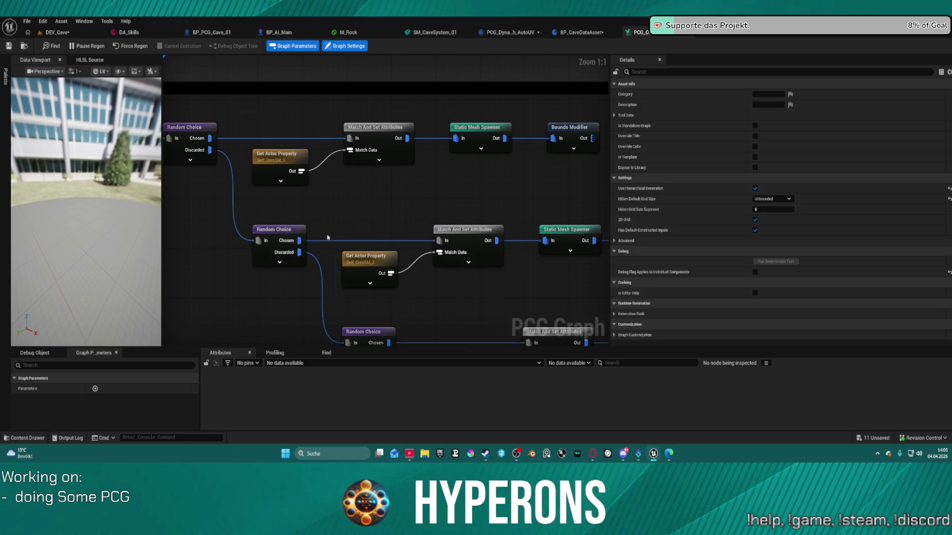
{"action": "scroll", "coordinate": [288, 149], "scroll_direction": "down", "scroll_amount": 7}
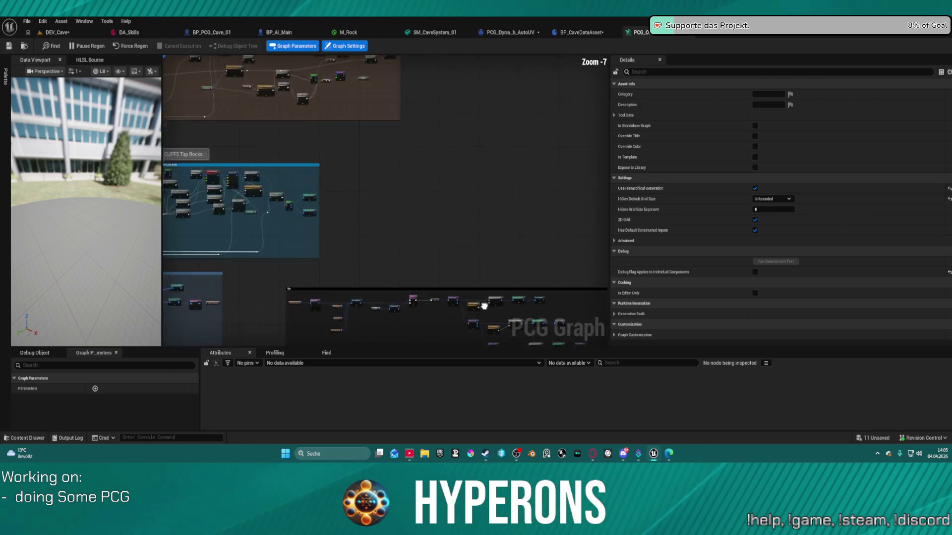
{"action": "scroll", "coordinate": [459, 195], "scroll_direction": "up", "scroll_amount": 7}
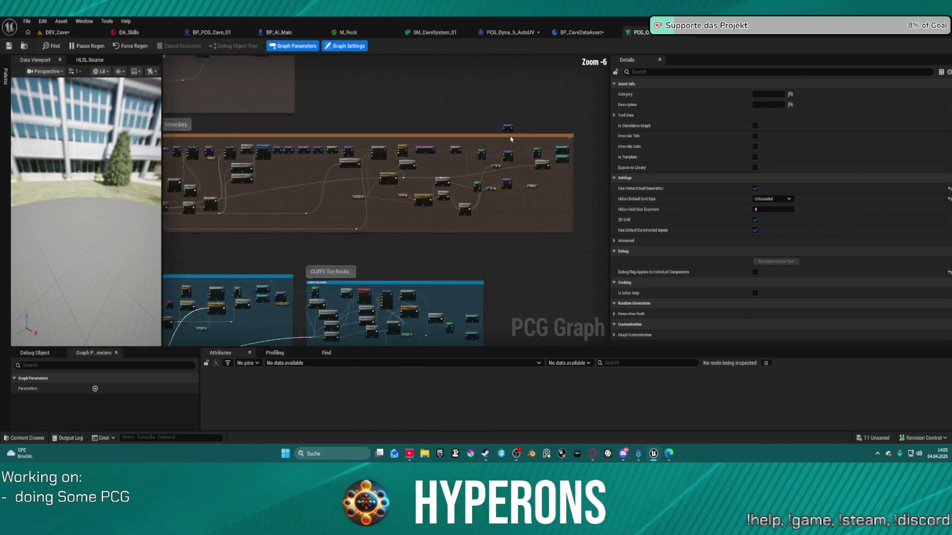
{"action": "left_click", "coordinate": [349, 225]}
{"action": "mouse_move", "coordinate": [349, 224]}
{"action": "left_mouse_down"}
{"action": "mouse_move", "coordinate": [402, 168]}
{"action": "mouse_move", "coordinate": [495, 271]}
{"action": "mouse_move", "coordinate": [585, 276]}
{"action": "left_mouse_up"}
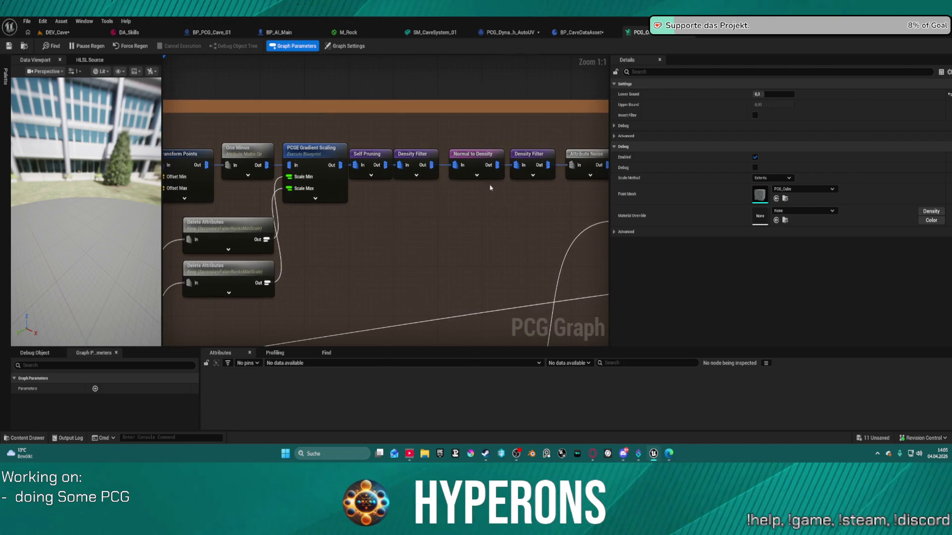
{"action": "scroll", "coordinate": [388, 244], "scroll_direction": "down", "scroll_amount": 1}
{"action": "mouse_move", "coordinate": [388, 243]}
{"action": "left_mouse_down"}
{"action": "mouse_move", "coordinate": [479, 218]}
{"action": "mouse_move", "coordinate": [553, 169]}
{"action": "mouse_move", "coordinate": [617, 156]}
{"action": "left_mouse_up"}
{"action": "mouse_move", "coordinate": [454, 198]}
{"action": "left_mouse_down"}
{"action": "mouse_move", "coordinate": [497, 188]}
{"action": "mouse_move", "coordinate": [495, 179]}
{"action": "mouse_move", "coordinate": [542, 185]}
{"action": "mouse_move", "coordinate": [147, 158]}
{"action": "left_mouse_up"}
{"action": "scroll", "coordinate": [454, 169], "scroll_direction": "down", "scroll_amount": 3}
{"action": "left_click_drag", "start_coordinate": [347, 198], "coordinate": [401, 192]}
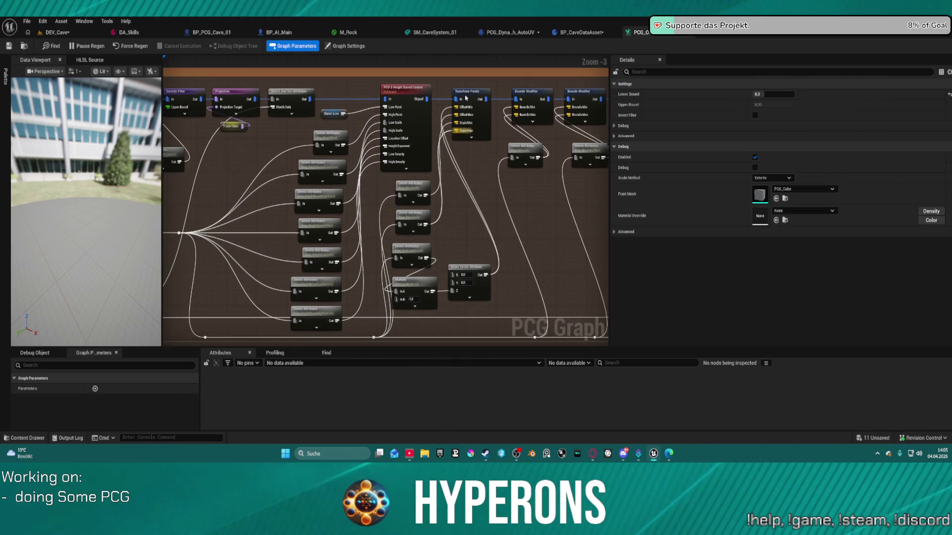
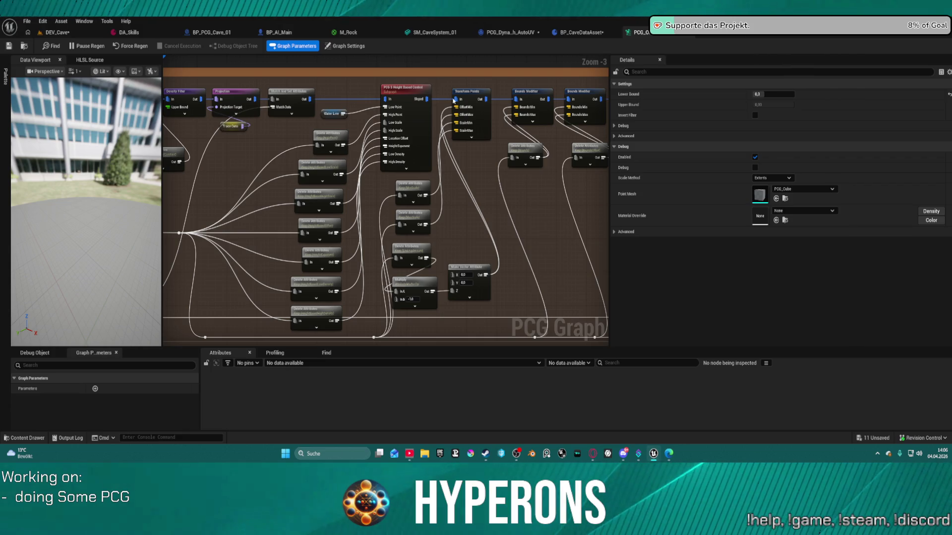
Survey the PCG graph's Mesh Sampler, Transform Points, Branch, Density Filter and Cull Points nodes.
{"action": "scroll", "coordinate": [491, 171], "scroll_direction": "down", "scroll_amount": 1}
{"action": "scroll", "coordinate": [399, 100], "scroll_direction": "down", "scroll_amount": 4}
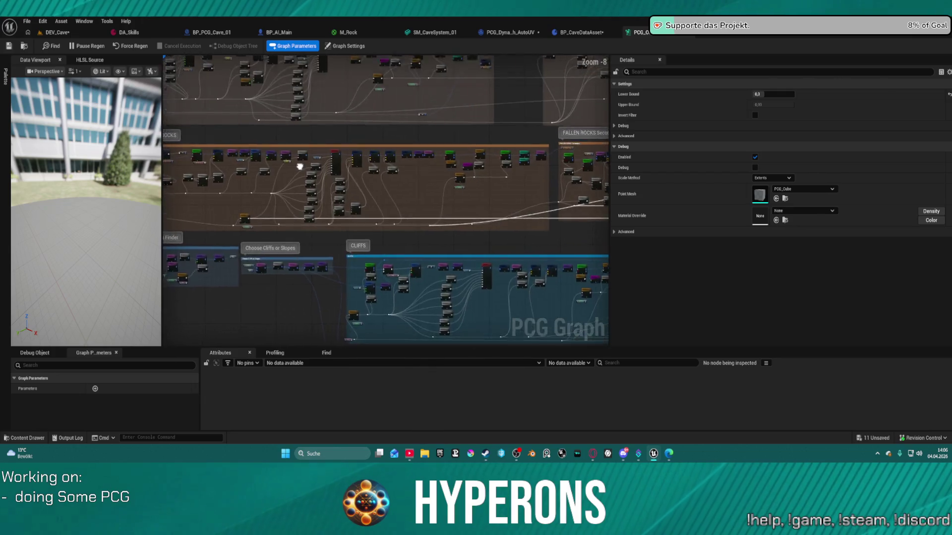
{"action": "mouse_move", "coordinate": [460, 307]}
{"action": "left_mouse_down"}
{"action": "mouse_move", "coordinate": [426, 389]}
{"action": "mouse_move", "coordinate": [605, 468]}
{"action": "mouse_move", "coordinate": [690, 452]}
{"action": "mouse_move", "coordinate": [697, 442]}
{"action": "left_mouse_up"}
{"action": "scroll", "coordinate": [384, 102], "scroll_direction": "up", "scroll_amount": 7}
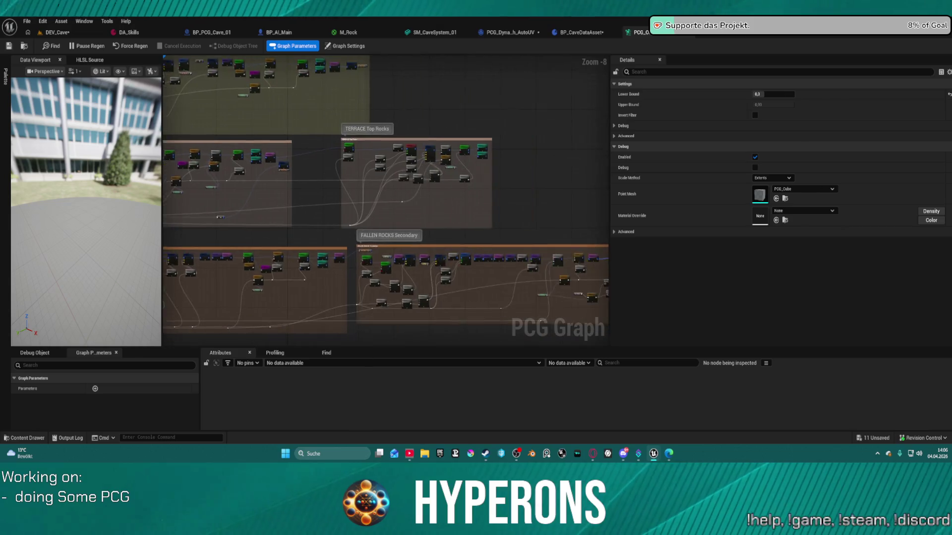
{"action": "mouse_move", "coordinate": [385, 103]}
{"action": "left_mouse_down"}
{"action": "mouse_move", "coordinate": [376, 277]}
{"action": "mouse_move", "coordinate": [367, 277]}
{"action": "mouse_move", "coordinate": [357, 237]}
{"action": "mouse_move", "coordinate": [160, 210]}
{"action": "mouse_move", "coordinate": [283, 215]}
{"action": "left_mouse_up"}
{"action": "scroll", "coordinate": [357, 238], "scroll_direction": "up", "scroll_amount": 1}
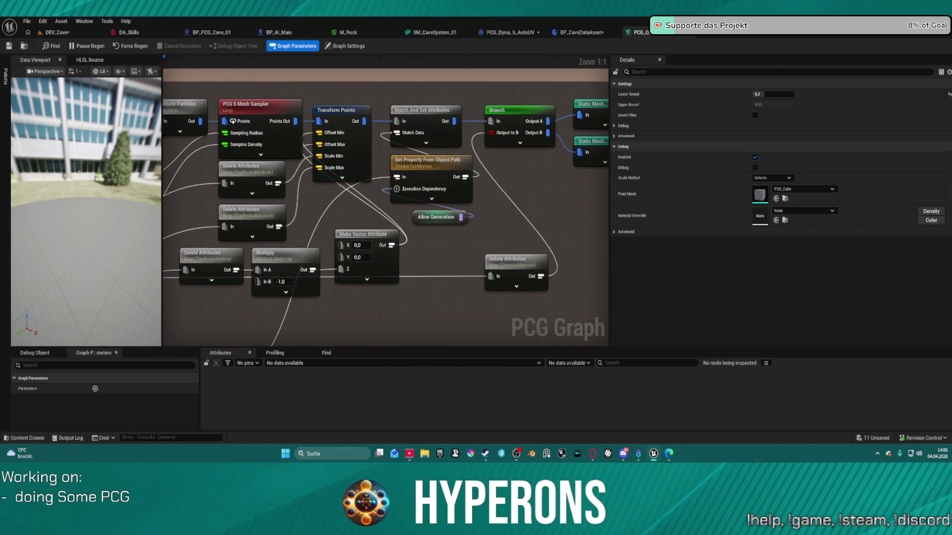
{"action": "scroll", "coordinate": [416, 295], "scroll_direction": "down", "scroll_amount": 2}
{"action": "mouse_move", "coordinate": [416, 295]}
{"action": "left_mouse_down"}
{"action": "mouse_move", "coordinate": [417, 337]}
{"action": "mouse_move", "coordinate": [430, 160]}
{"action": "left_mouse_up"}
{"action": "scroll", "coordinate": [429, 160], "scroll_direction": "up", "scroll_amount": 1}
{"action": "mouse_move", "coordinate": [504, 201]}
{"action": "left_mouse_down"}
{"action": "mouse_move", "coordinate": [381, 221]}
{"action": "mouse_move", "coordinate": [250, 163]}
{"action": "mouse_move", "coordinate": [218, 124]}
{"action": "mouse_move", "coordinate": [171, 250]}
{"action": "mouse_move", "coordinate": [178, 258]}
{"action": "left_mouse_up"}
{"action": "scroll", "coordinate": [380, 222], "scroll_direction": "down", "scroll_amount": 1}
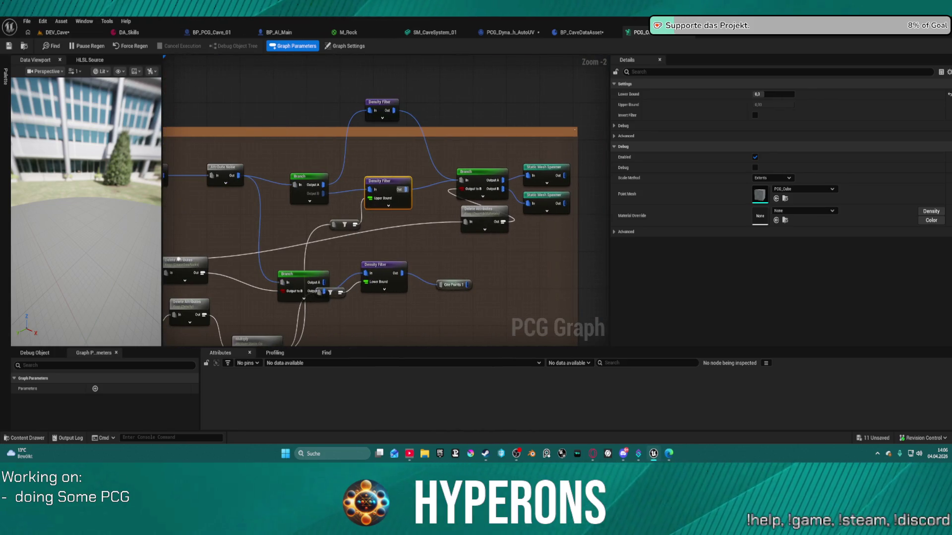
{"action": "mouse_move", "coordinate": [178, 258]}
{"action": "left_mouse_down"}
{"action": "mouse_move", "coordinate": [262, 238]}
{"action": "mouse_move", "coordinate": [264, 252]}
{"action": "mouse_move", "coordinate": [279, 236]}
{"action": "mouse_move", "coordinate": [361, 205]}
{"action": "mouse_move", "coordinate": [376, 170]}
{"action": "left_mouse_up"}
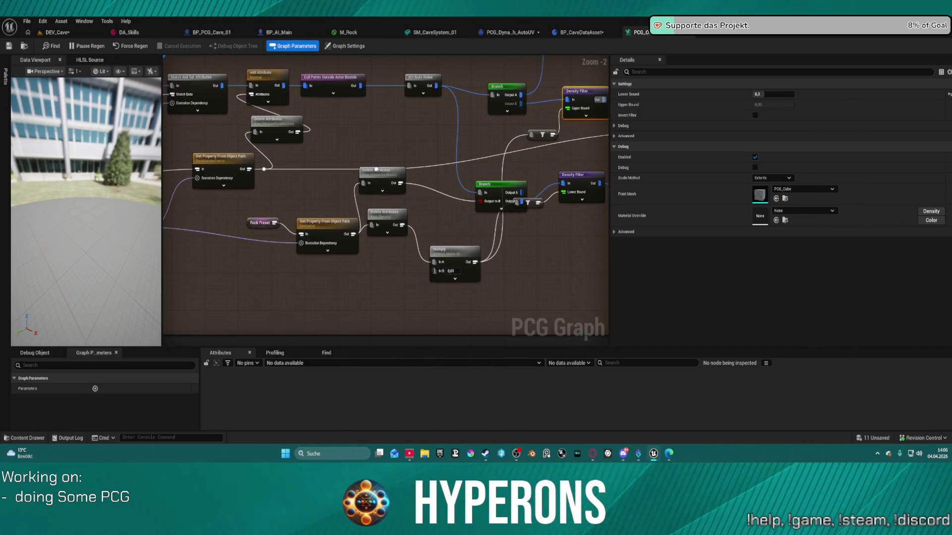
{"action": "left_click_drag", "start_coordinate": [377, 170], "coordinate": [379, 164]}
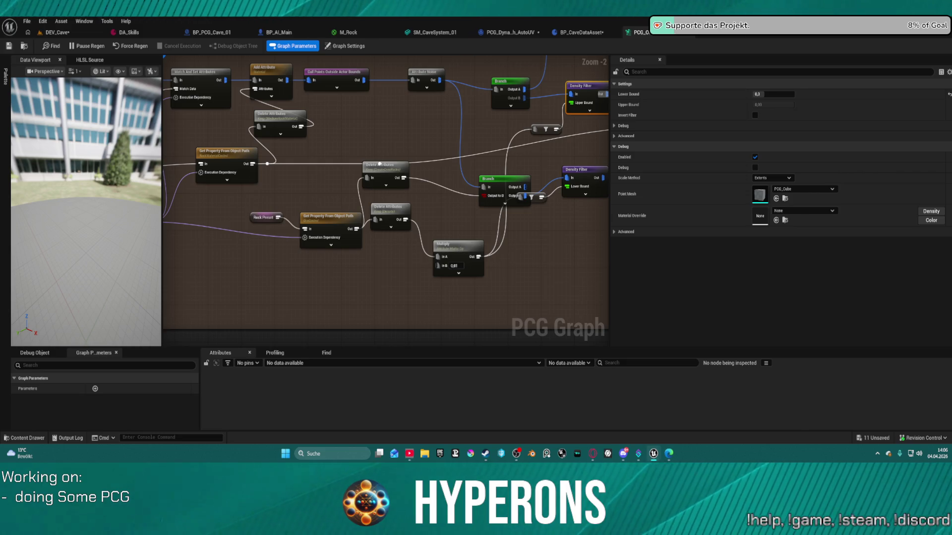
{"action": "left_click_drag", "start_coordinate": [379, 164], "coordinate": [398, 141]}
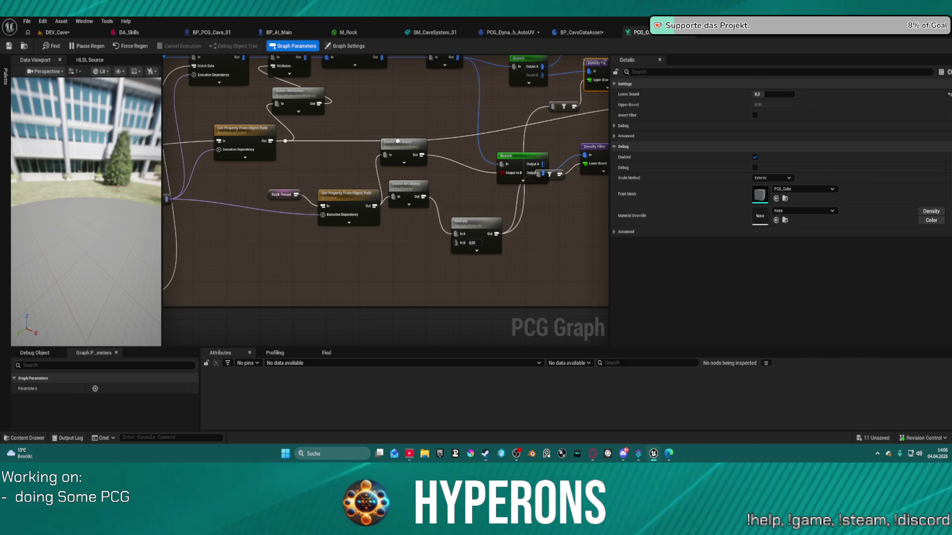
{"action": "left_click_drag", "start_coordinate": [397, 141], "coordinate": [449, 101]}
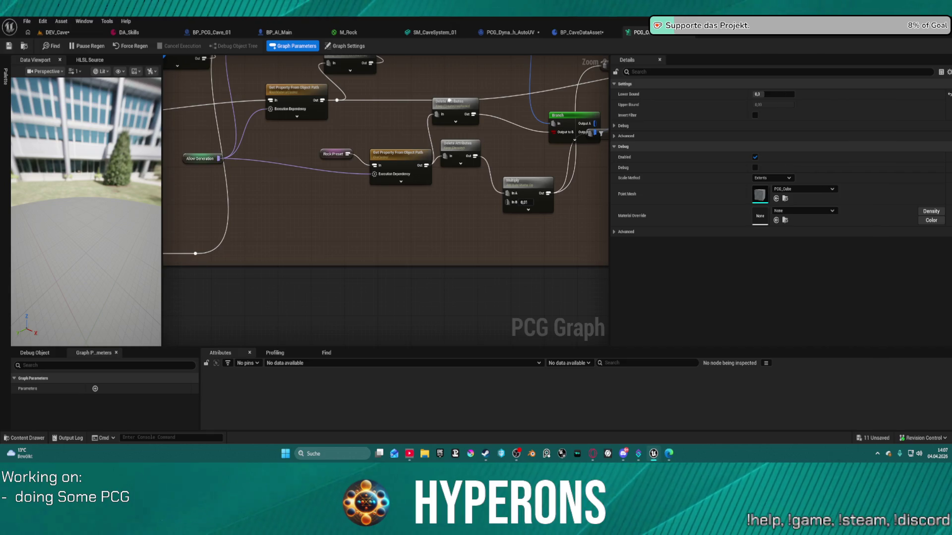
Check the Delete Attributes and Match And Set Attributes node settings, then close the PCG graph.
{"action": "scroll", "coordinate": [364, 139], "scroll_direction": "down", "scroll_amount": 7}
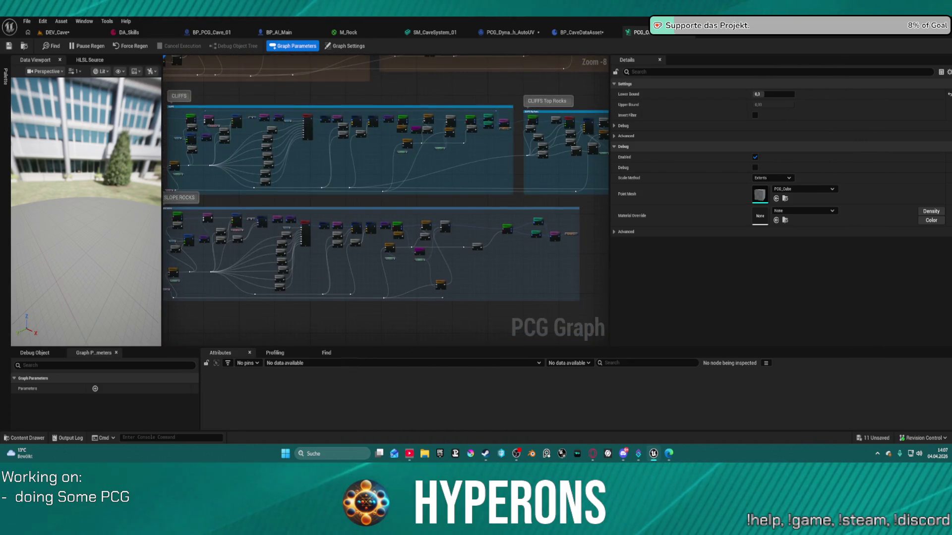
{"action": "scroll", "coordinate": [342, 83], "scroll_direction": "up", "scroll_amount": 7}
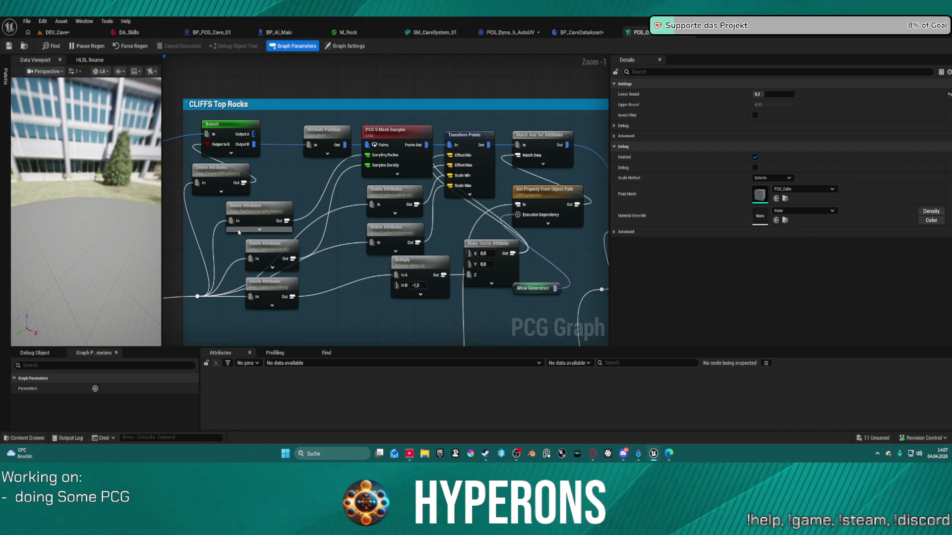
{"action": "mouse_move", "coordinate": [258, 213]}
{"action": "left_mouse_down"}
{"action": "mouse_move", "coordinate": [312, 169]}
{"action": "mouse_move", "coordinate": [269, 211]}
{"action": "left_mouse_up"}
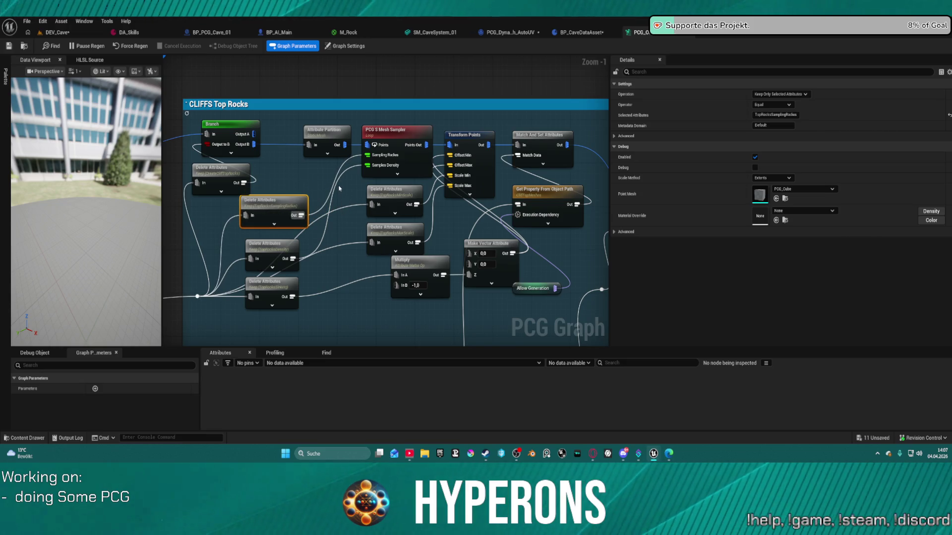
{"action": "left_click_drag", "start_coordinate": [505, 234], "coordinate": [301, 217]}
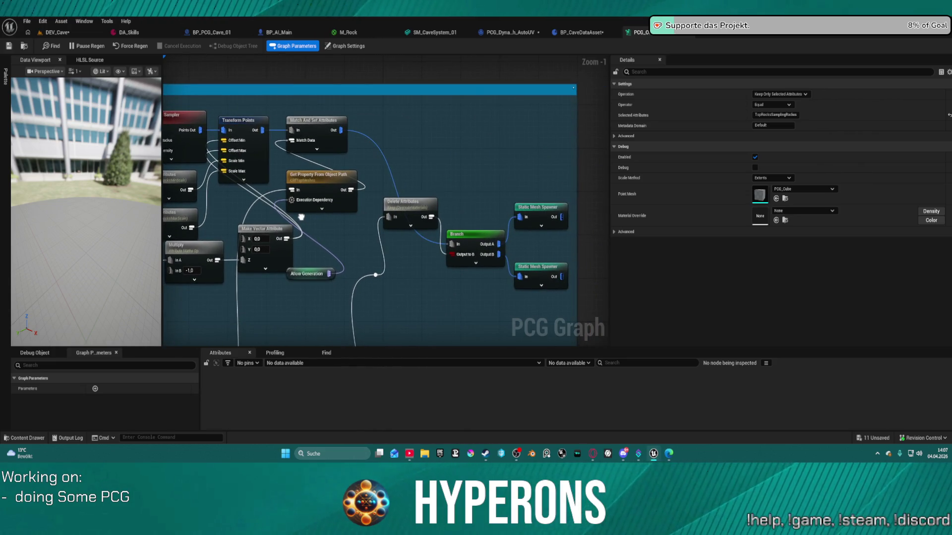
{"action": "left_click_drag", "start_coordinate": [300, 216], "coordinate": [303, 210]}
{"action": "left_click", "coordinate": [342, 124]}
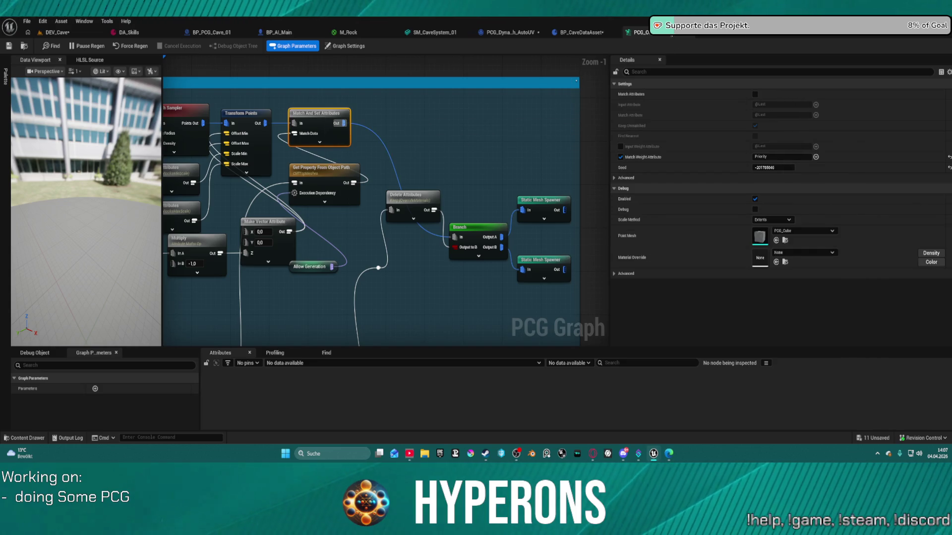
{"action": "key", "text": "ctrl+w"}
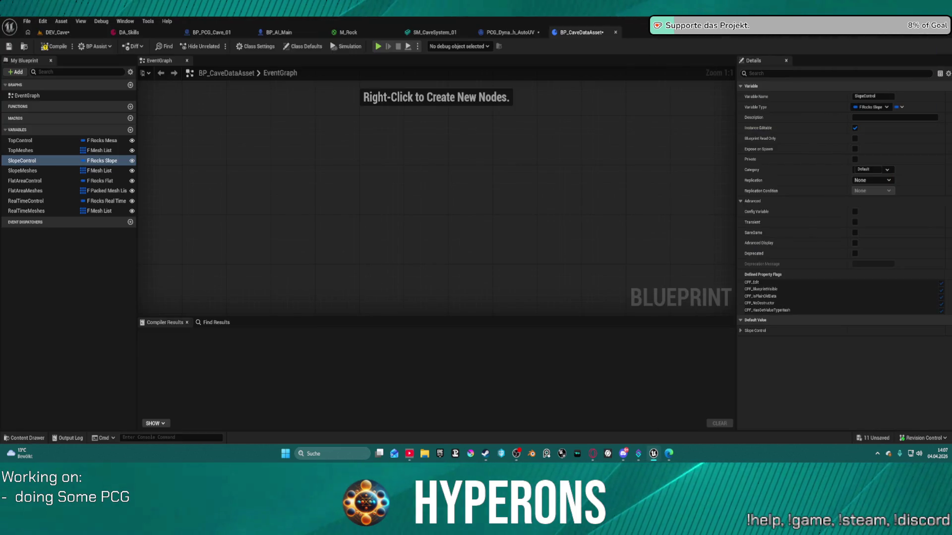
Browse to the DataAssets Structs folder in the content drawer.
{"action": "key", "text": "ctrl+space"}
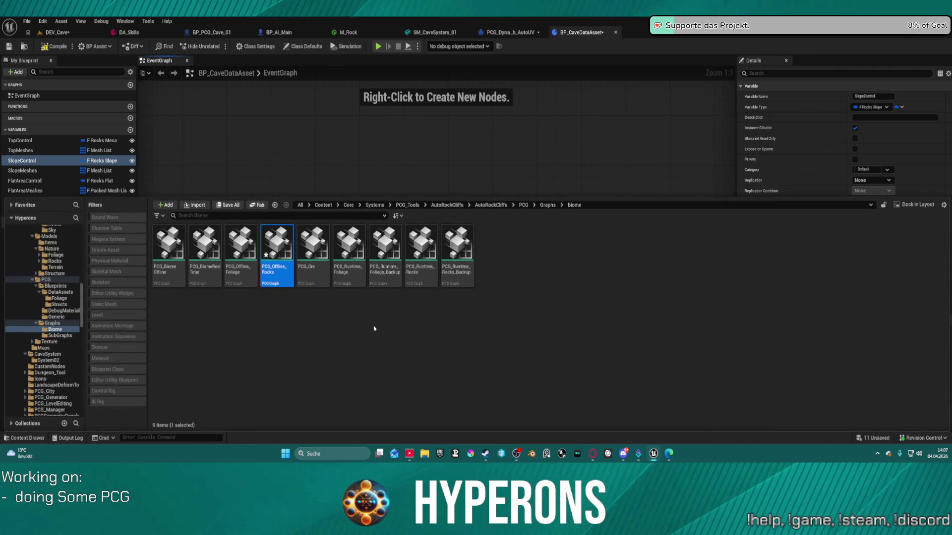
{"action": "left_click", "coordinate": [58, 305]}
{"action": "left_click", "coordinate": [436, 324]}
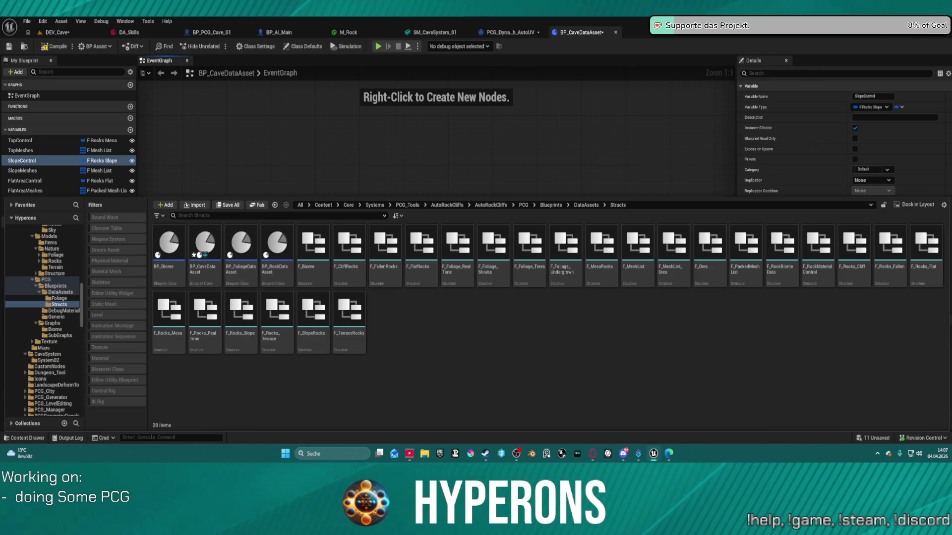
{"action": "key", "text": "ctrl+space"}
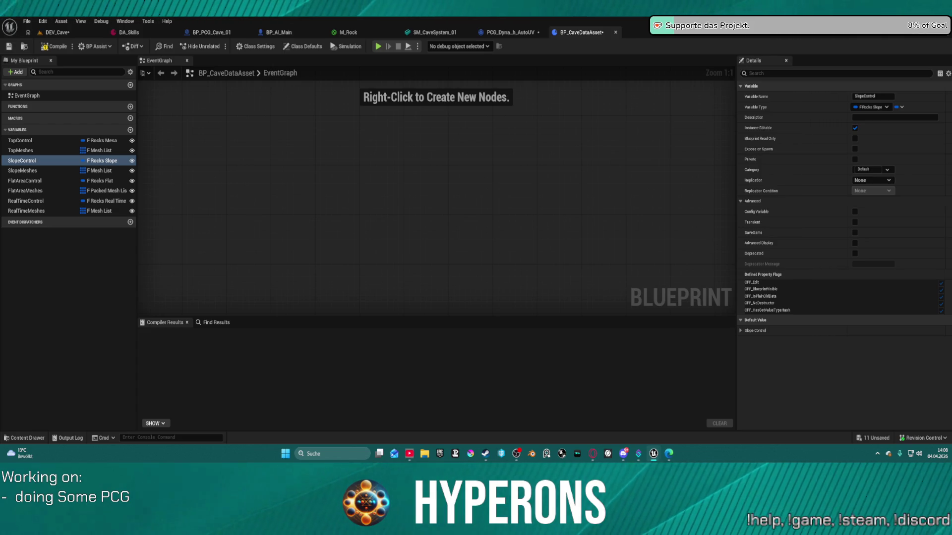
Select the F_Rocks_Flat struct in the Structs folder and bring up its actions.
{"action": "left_click", "coordinate": [565, 194]}
{"action": "key", "text": "ctrl+space"}
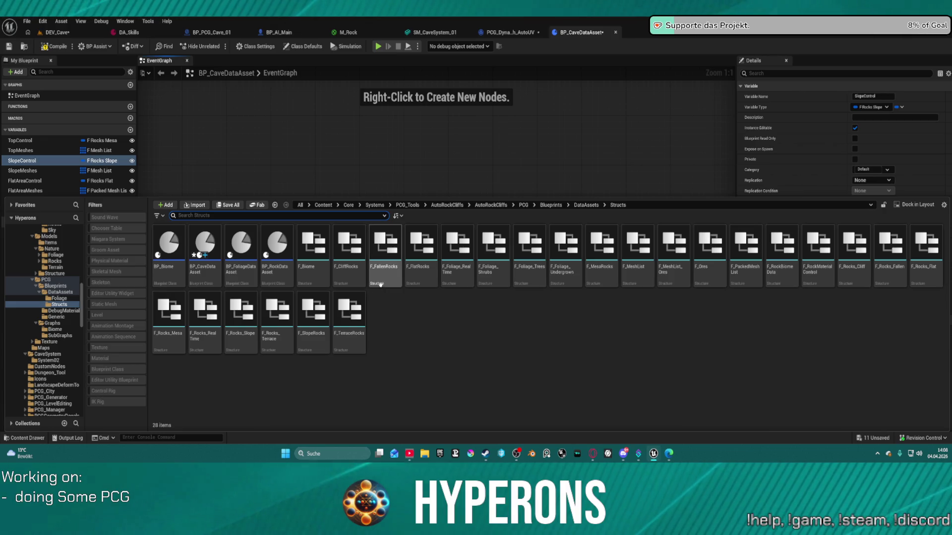
{"action": "mouse_move", "coordinate": [395, 277]}
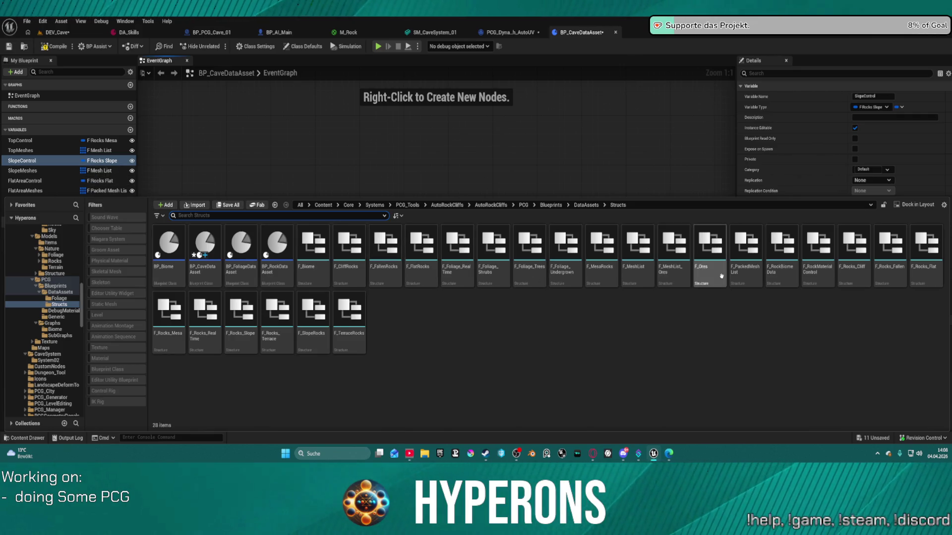
{"action": "left_click", "coordinate": [919, 282]}
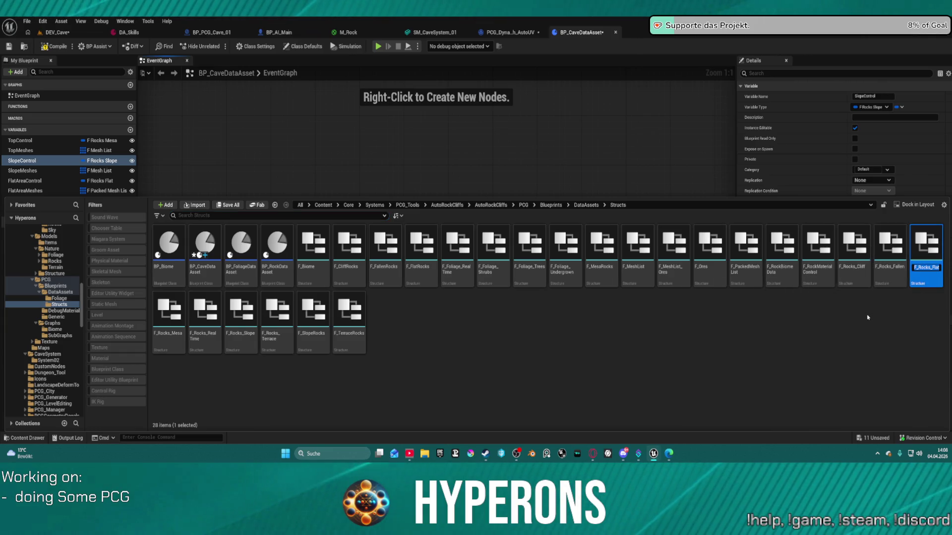
{"action": "key", "text": "ctrl+space"}
{"action": "key", "text": "ctrl+space"}
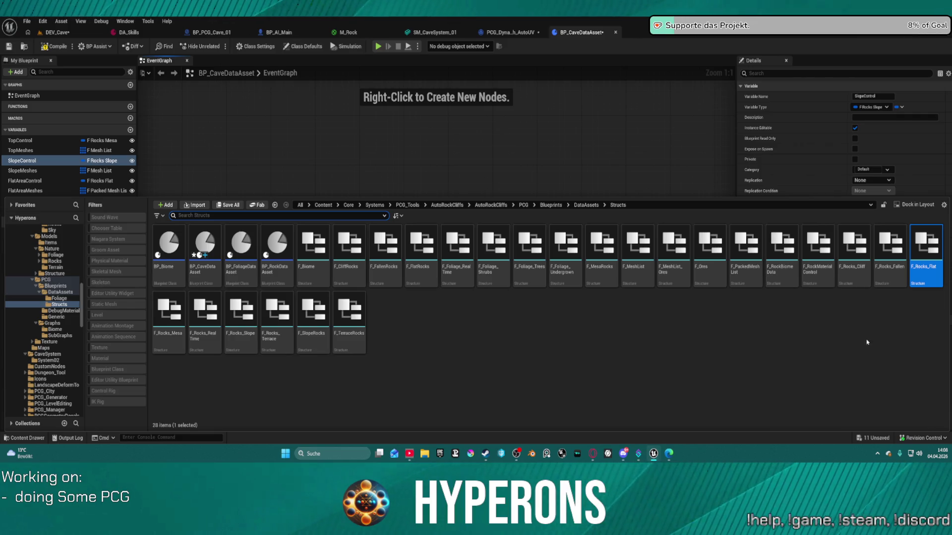
{"action": "right_click", "coordinate": [921, 248]}
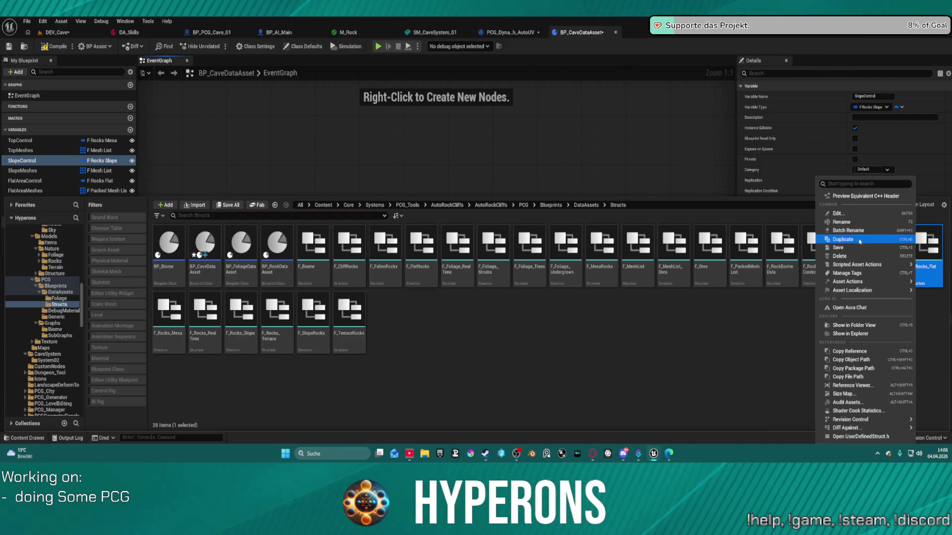
Duplicate F_Rocks_Flat into a new struct named F_Rocks_Cave.
{"action": "left_click", "coordinate": [859, 241]}
{"action": "type", "text": "Cave"}
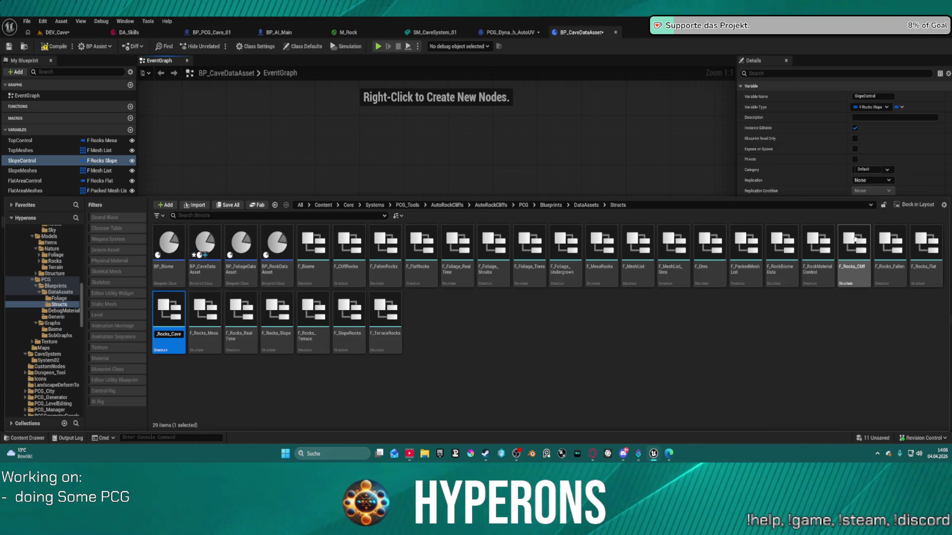
{"action": "key", "text": "Return"}
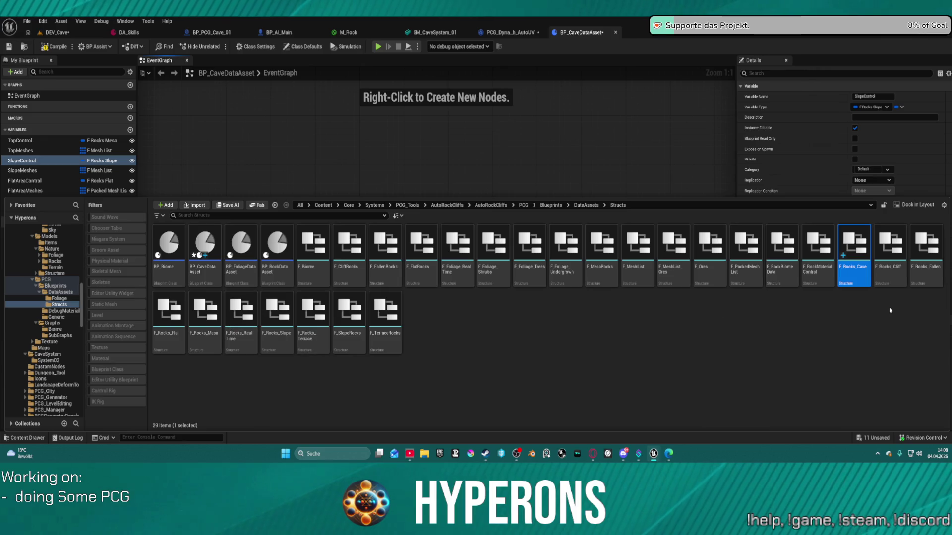
{"action": "left_click", "coordinate": [271, 105]}
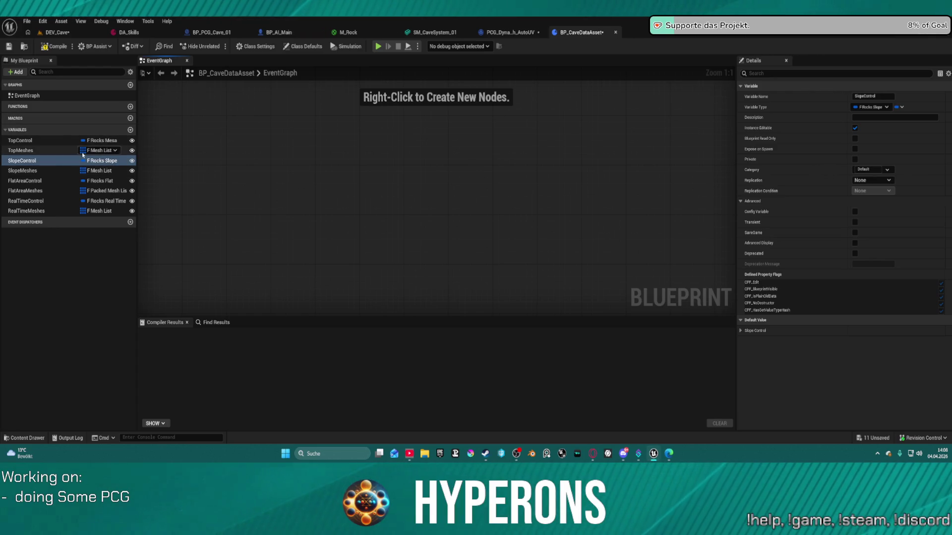
Delete the SlopeControl, SlopeMeshes, FlatAreaControl and FlatAreaMeshes variables.
{"action": "double_click", "coordinate": [44, 159]}
{"action": "key", "text": "BackSpace"}
{"action": "key", "text": "Escape"}
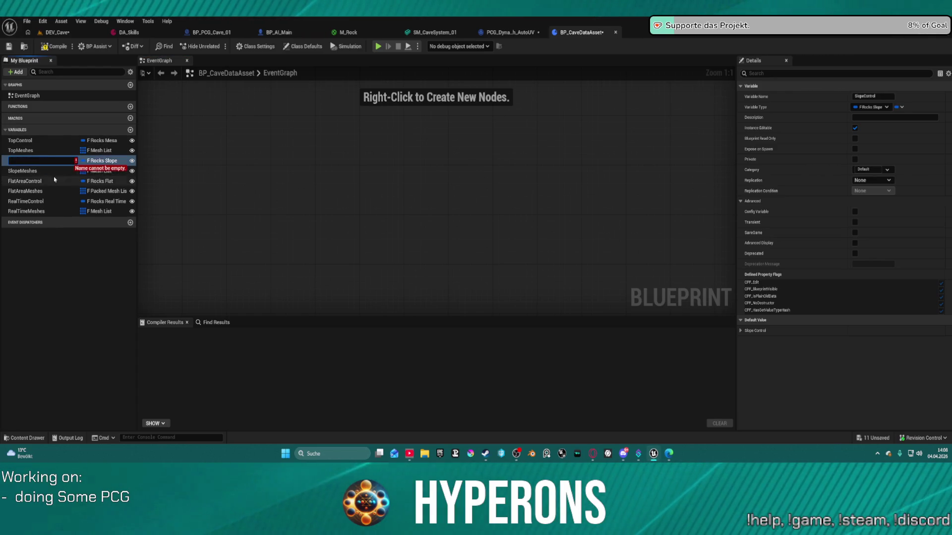
{"action": "key", "text": "Delete"}
{"action": "key", "text": "Delete"}
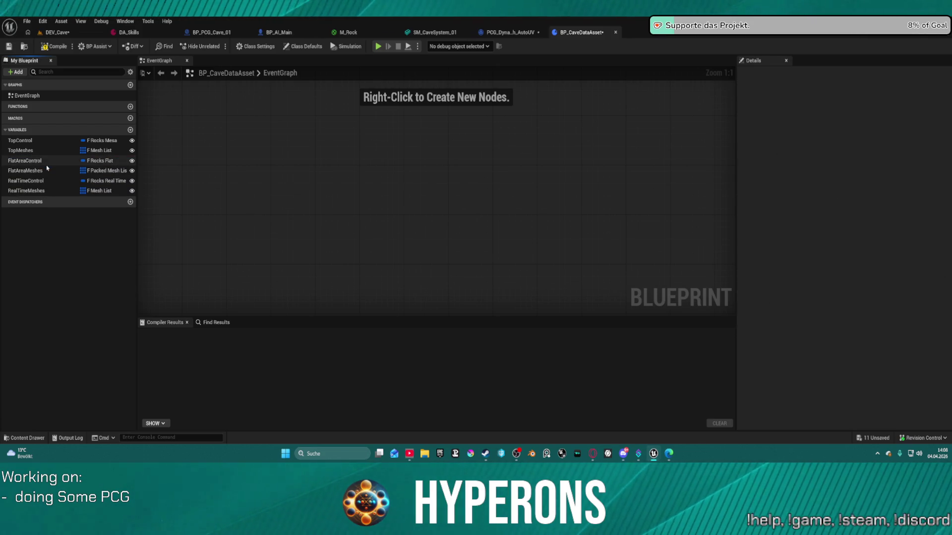
{"action": "left_click", "coordinate": [47, 163]}
{"action": "key", "text": "Delete"}
{"action": "left_click", "coordinate": [51, 164]}
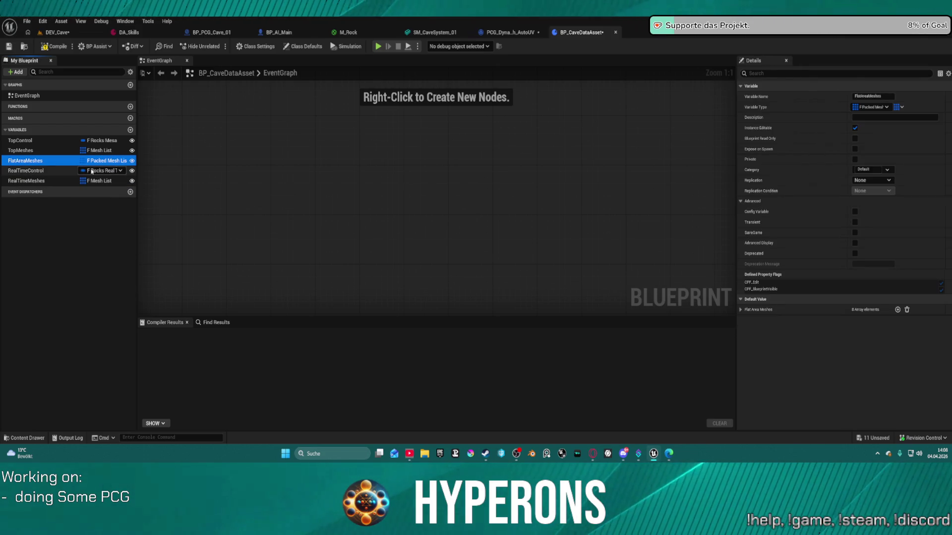
{"action": "key", "text": "Delete"}
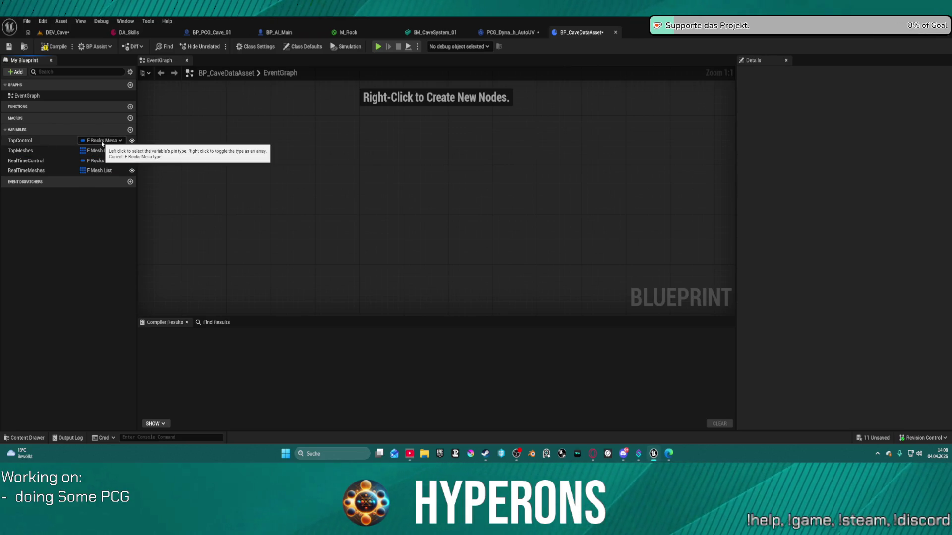
Change TopControl's type to F Rocks Cave and compile the Blueprint.
{"action": "left_click", "coordinate": [98, 141]}
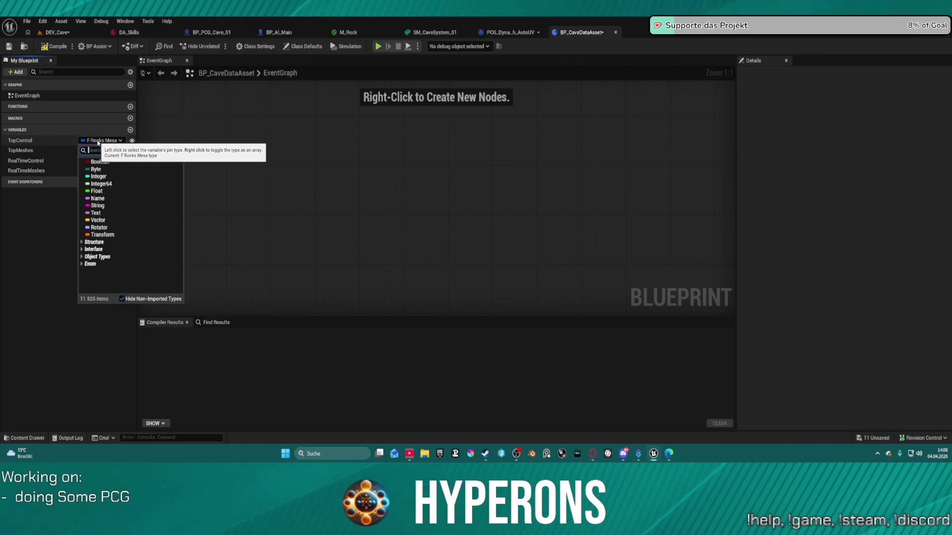
{"action": "type", "text": "Rockslas"}
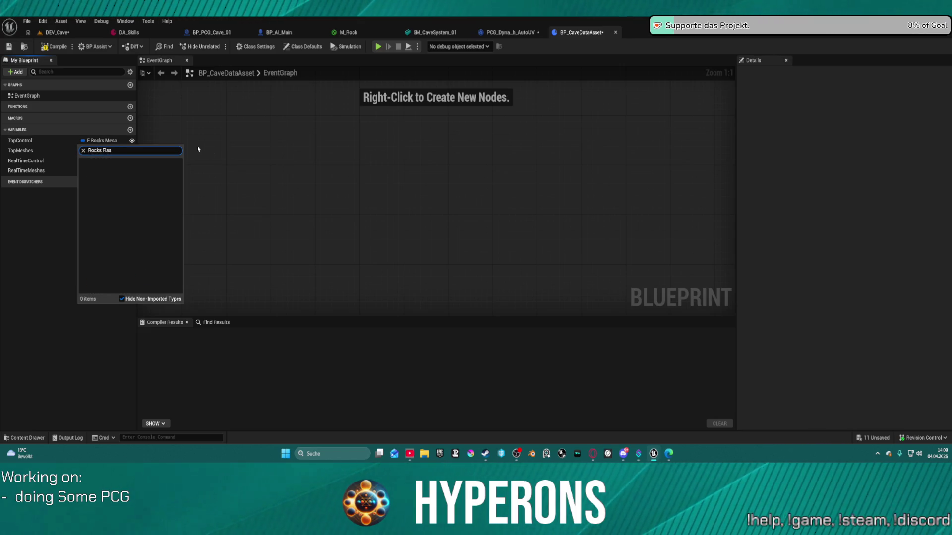
{"action": "key", "text": "BackSpace"}
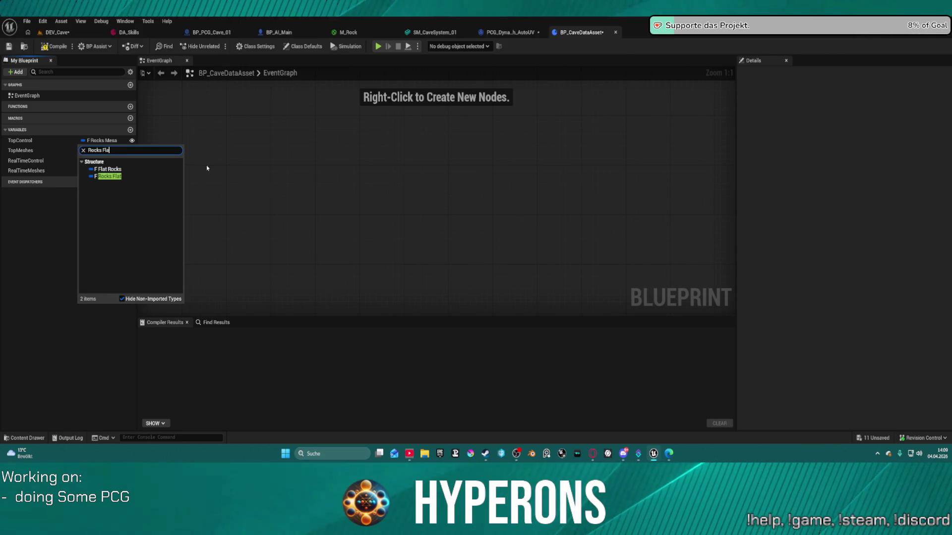
{"action": "key", "text": "BackSpace"}
{"action": "key", "text": "BackSpace"}
{"action": "key", "text": "BackSpace"}
{"action": "type", "text": "cave"}
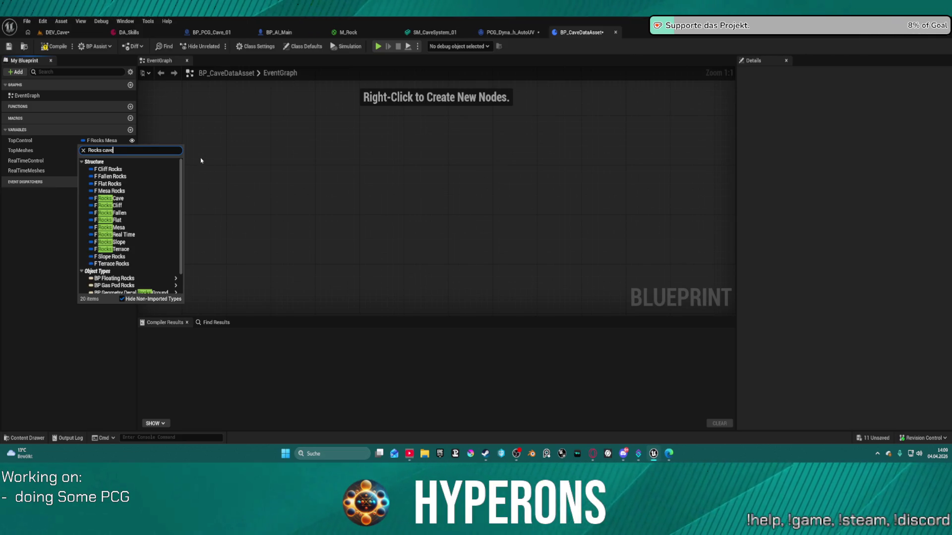
{"action": "left_click", "coordinate": [112, 169]}
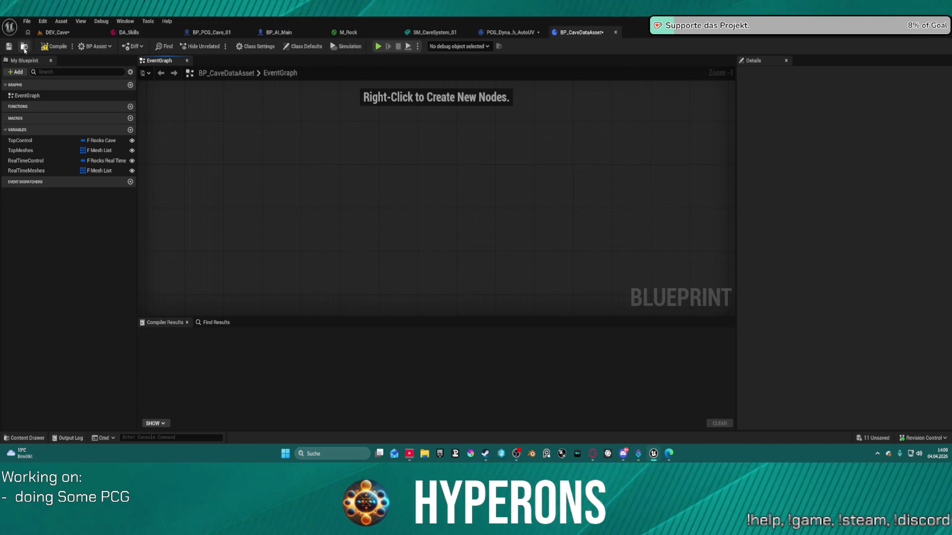
{"action": "left_click", "coordinate": [54, 46]}
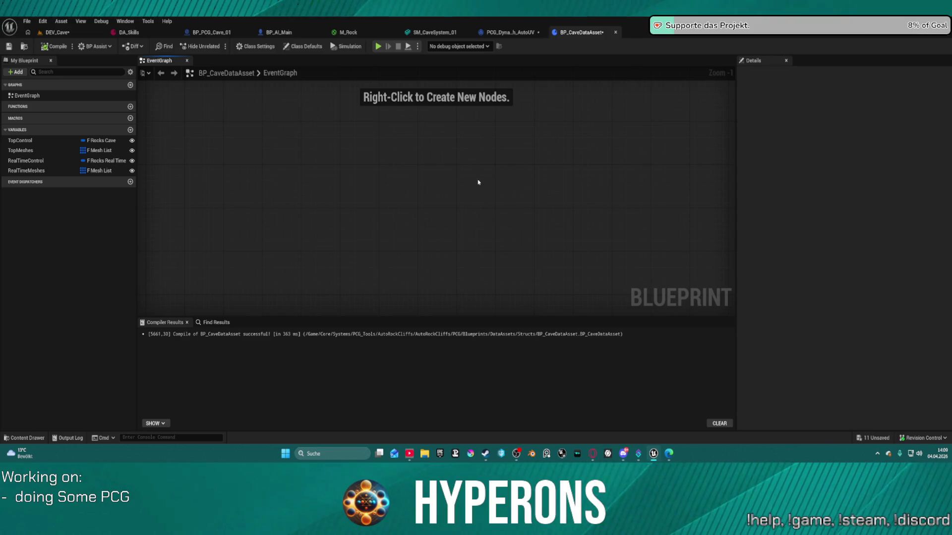
{"action": "key", "text": "ctrl+space"}
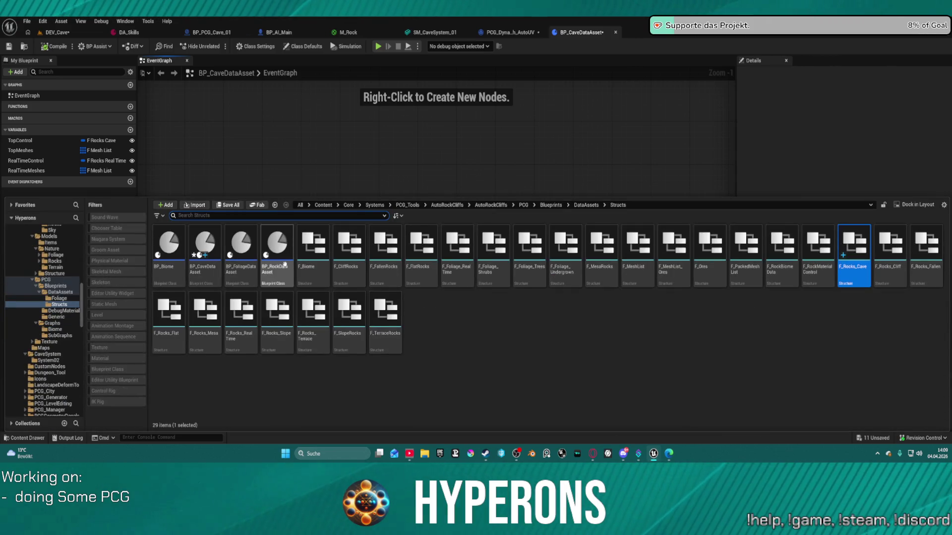
Search the Structs folder's create-asset menu for Data Asset.
{"action": "right_click", "coordinate": [271, 275]}
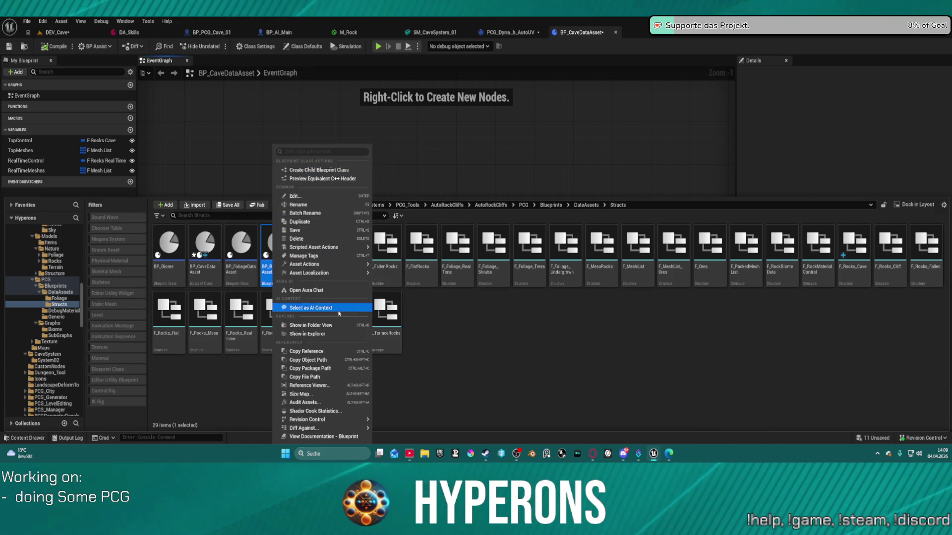
{"action": "mouse_move", "coordinate": [347, 264]}
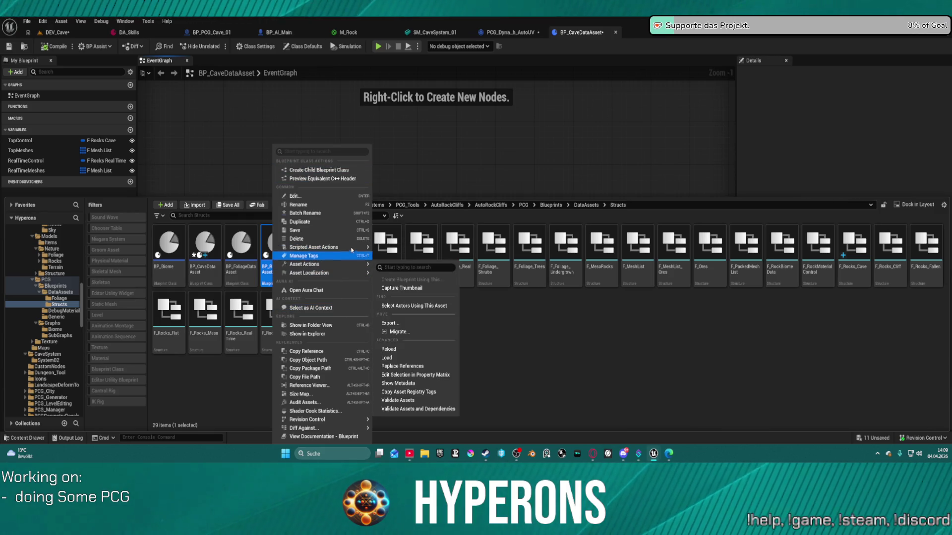
{"action": "left_click", "coordinate": [514, 346]}
{"action": "right_click", "coordinate": [456, 327]}
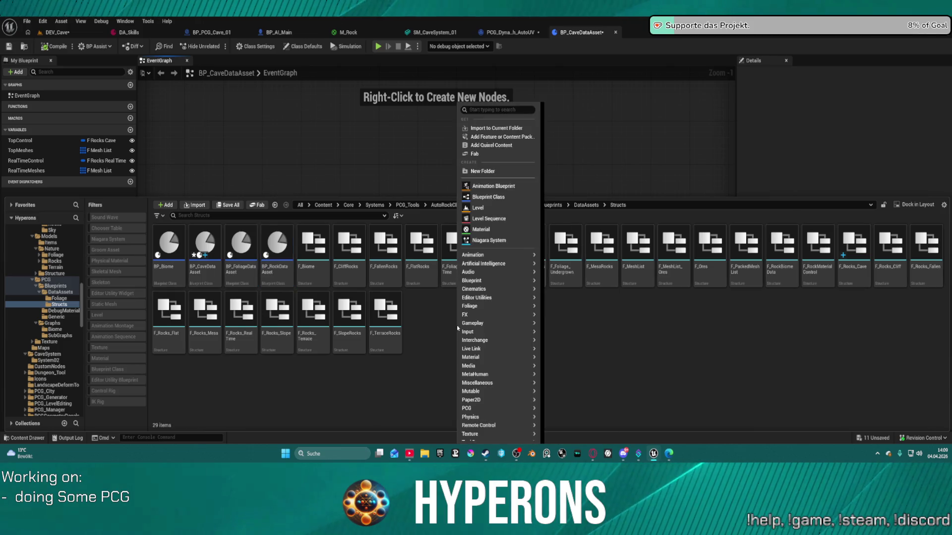
{"action": "type", "text": "creat"}
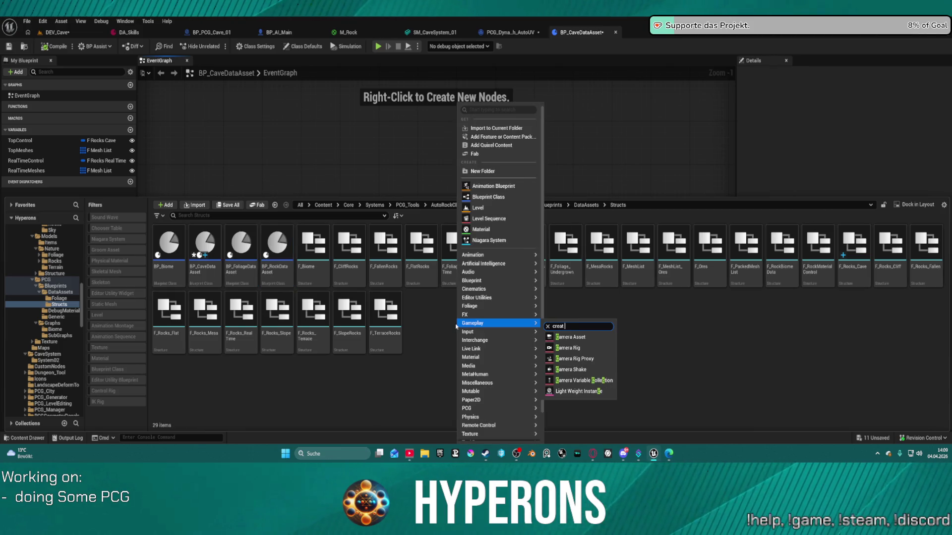
{"action": "type", "text": " d"}
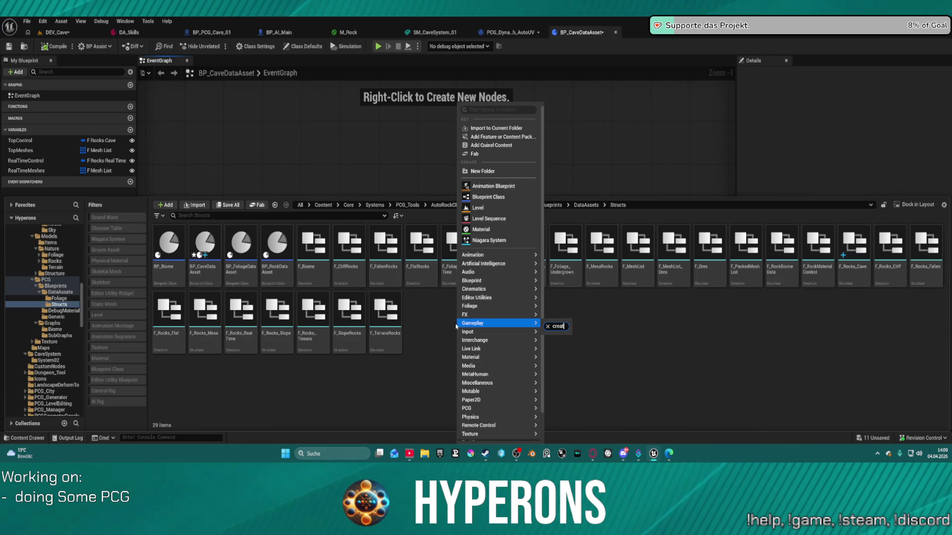
{"action": "type", "text": "at"}
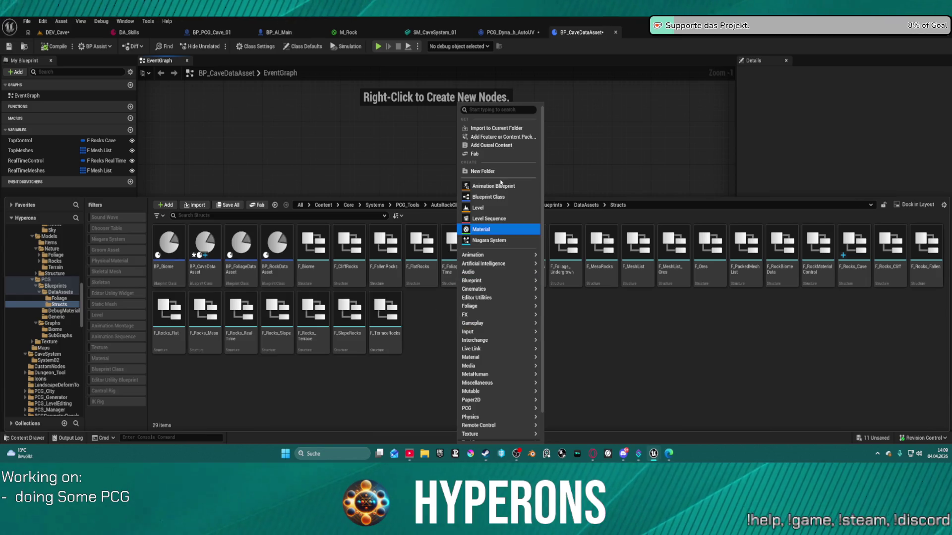
{"action": "left_click", "coordinate": [475, 110]}
{"action": "type", "text": "dat"}
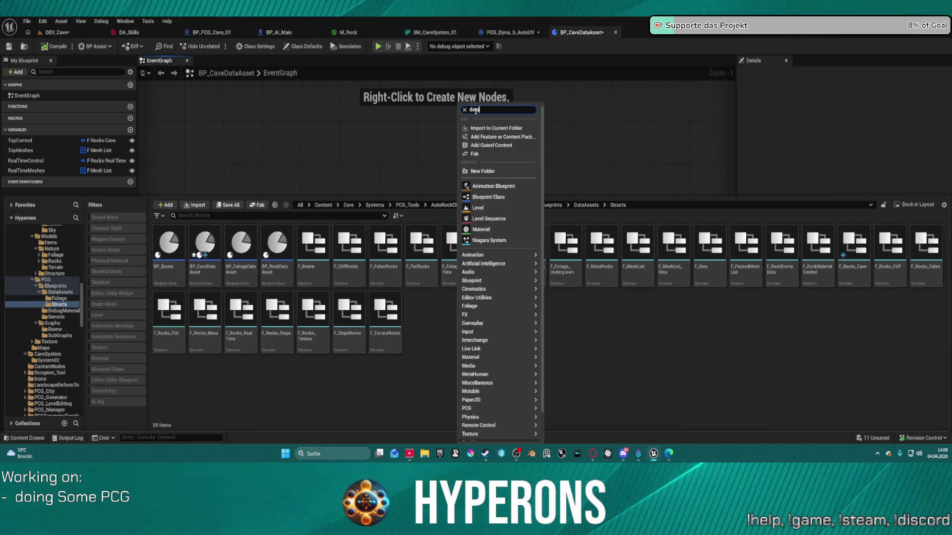
{"action": "type", "text": "a as"}
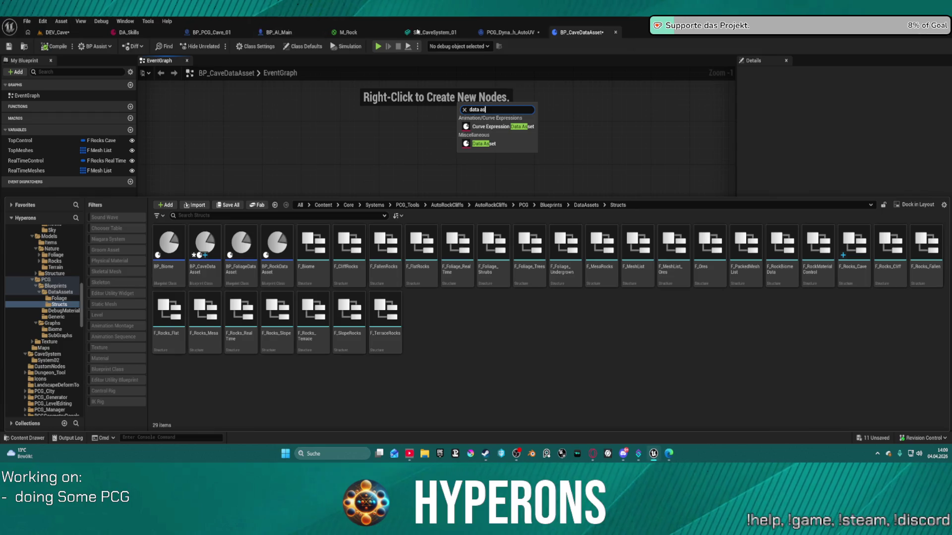
Create a Data Asset using BP_CaveDataAsset as its class.
{"action": "left_click", "coordinate": [495, 144]}
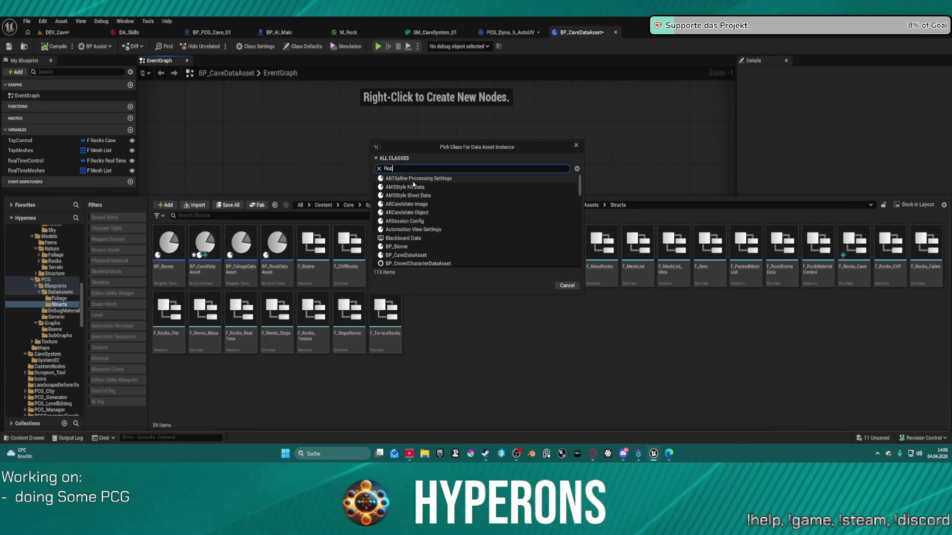
{"action": "type", "text": "ks ca"}
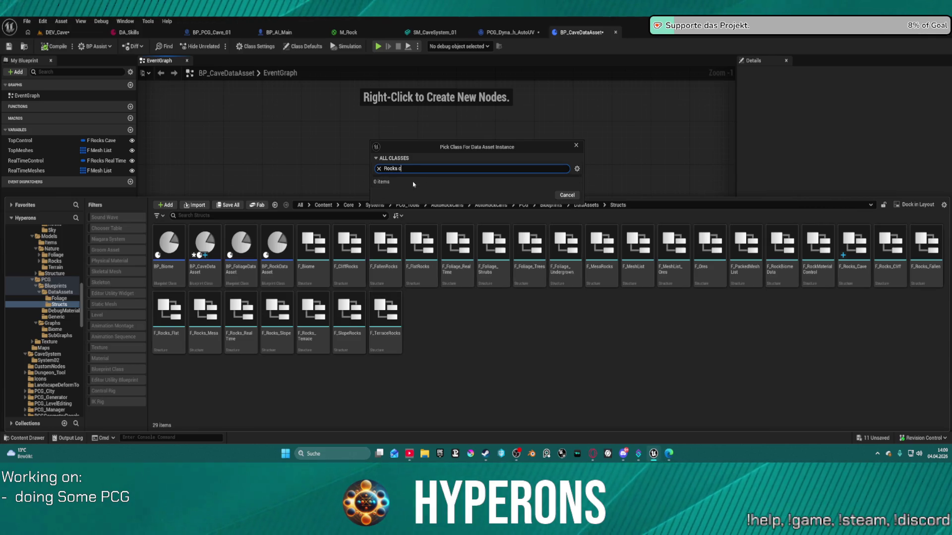
{"action": "key", "text": "BackSpace"}
{"action": "key", "text": "BackSpace"}
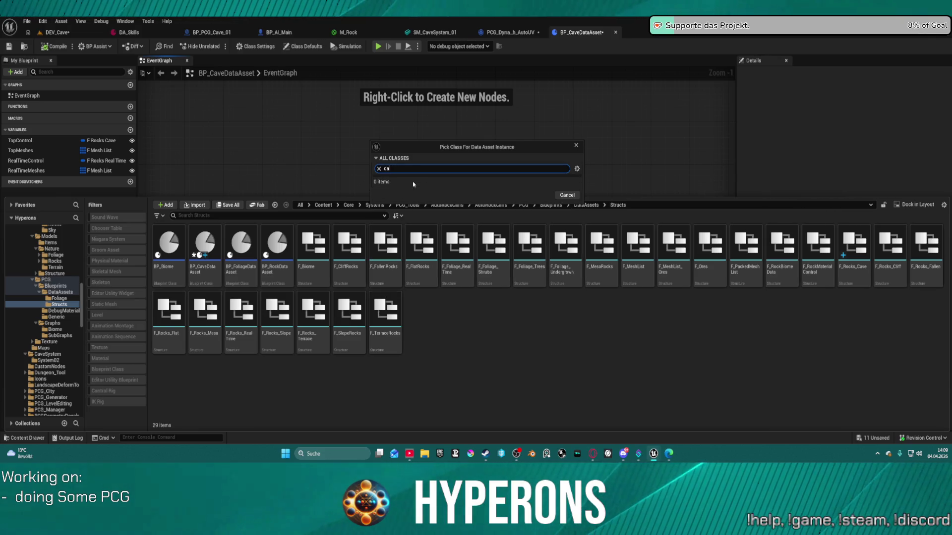
{"action": "type", "text": "ca"}
{"action": "left_click", "coordinate": [428, 179]}
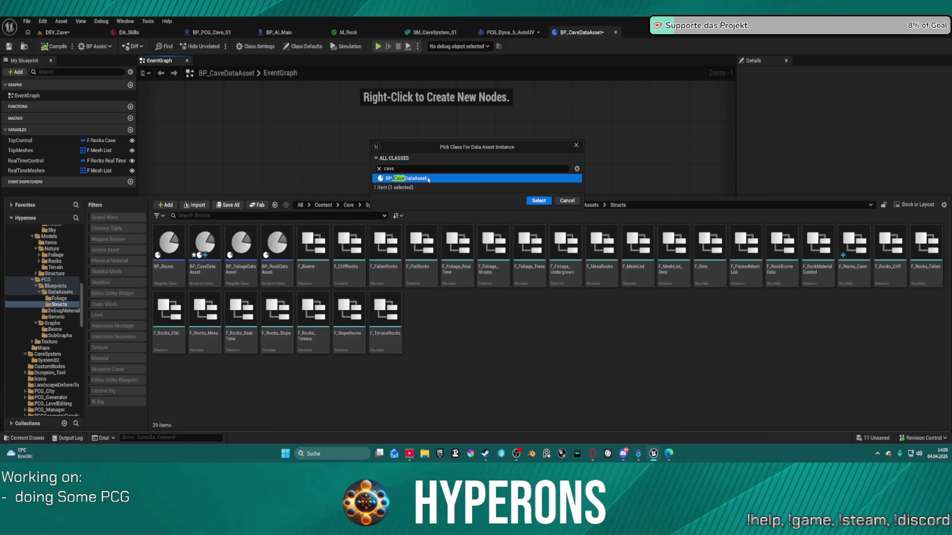
{"action": "left_click", "coordinate": [539, 200]}
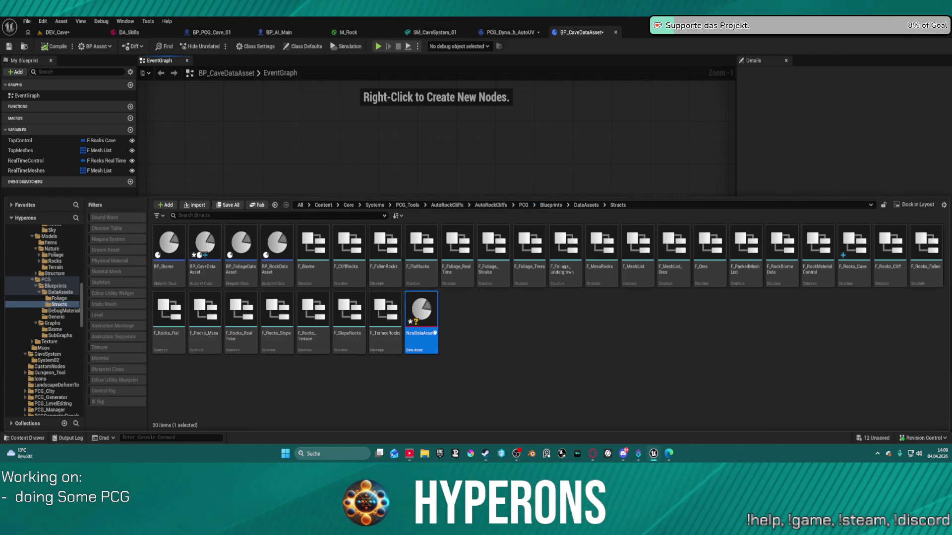
Name the new asset DA_RocksCave and move it into the DataAssets folder.
{"action": "key", "text": "BackSpace"}
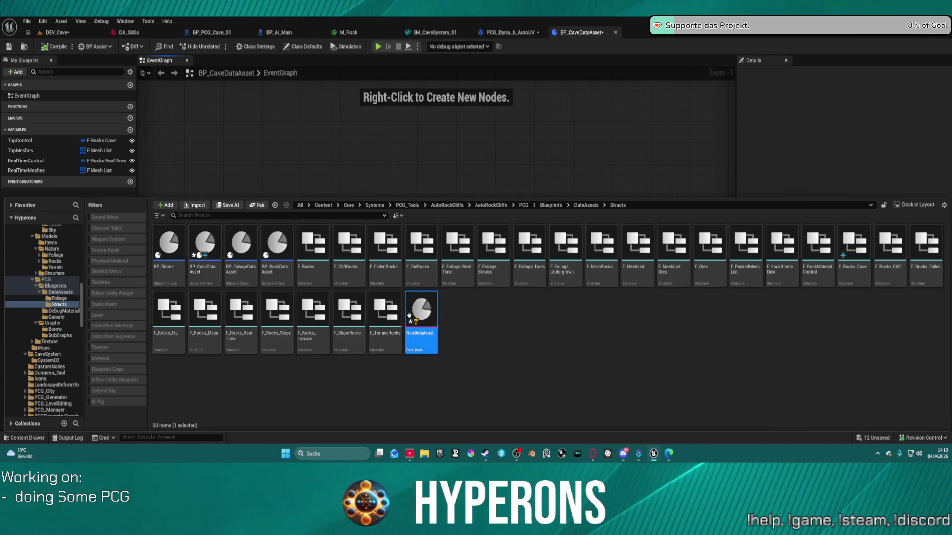
{"action": "key", "text": "F2"}
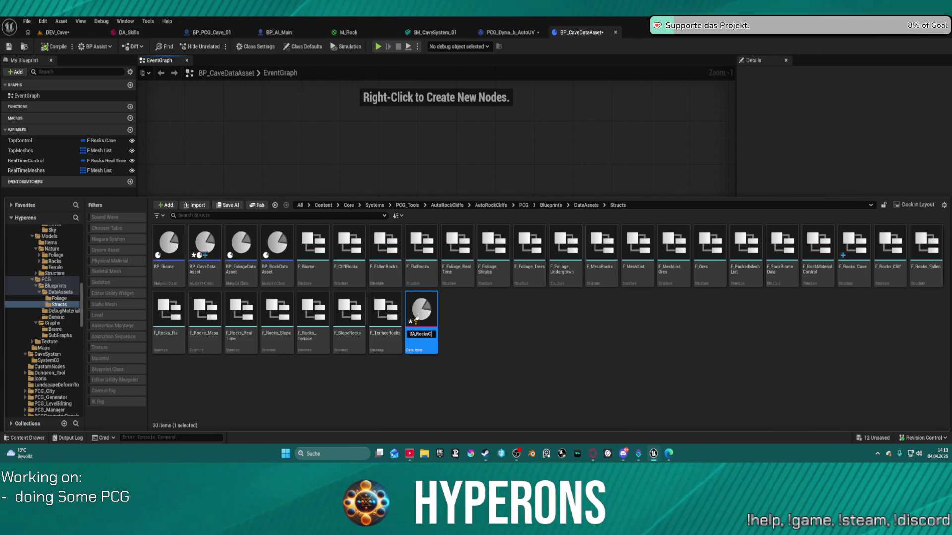
{"action": "key", "text": "Return"}
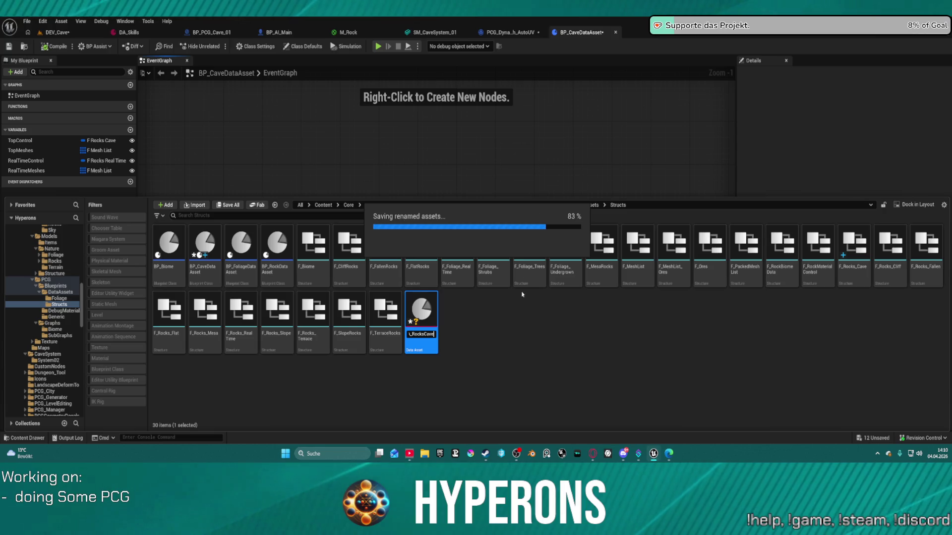
{"action": "left_click_drag", "start_coordinate": [313, 245], "coordinate": [60, 293]}
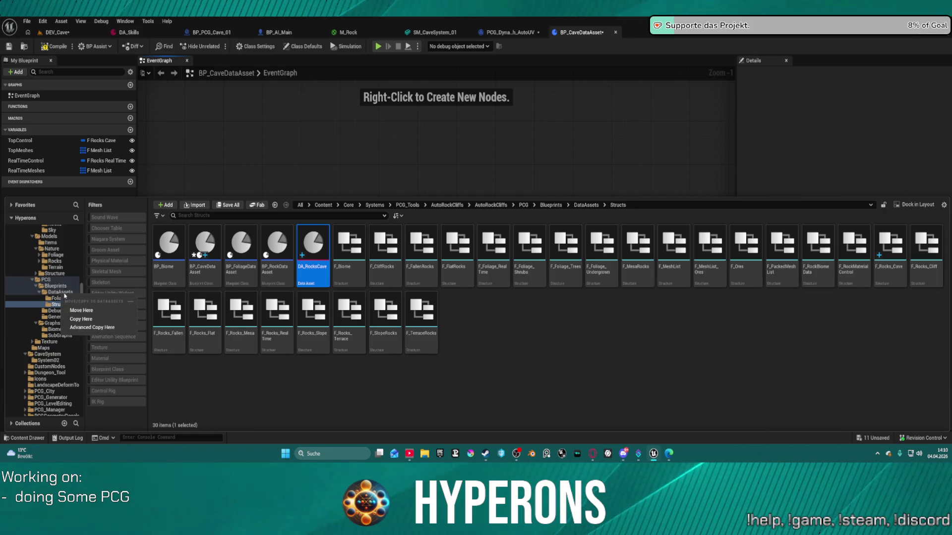
{"action": "left_click", "coordinate": [81, 310]}
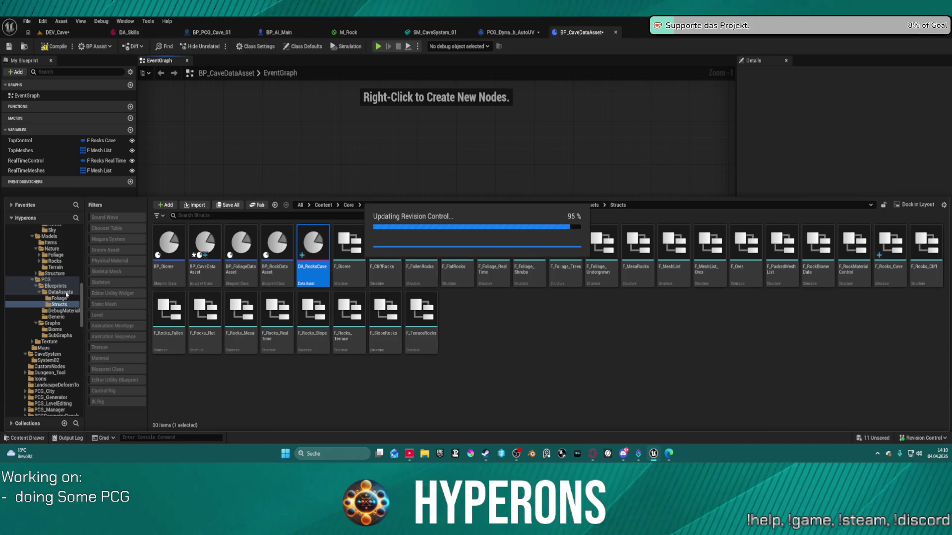
{"action": "left_click", "coordinate": [60, 293]}
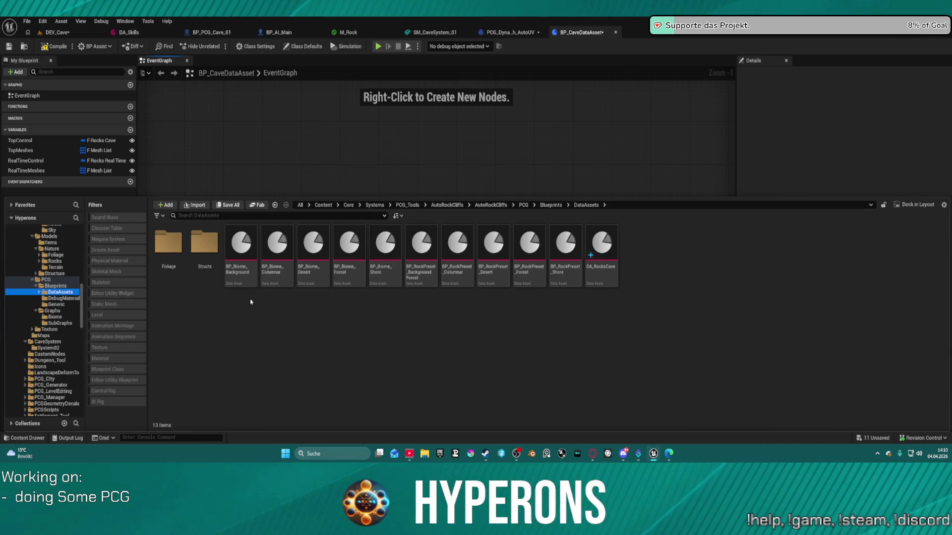
Go back into the Structs folder and select the F_Rocks_Cave struct.
{"action": "key", "text": "F2"}
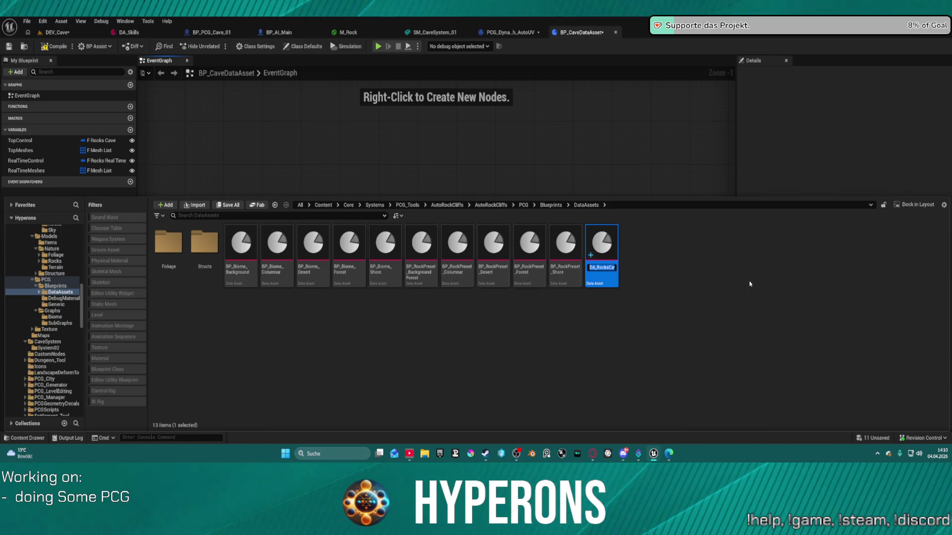
{"action": "left_click", "coordinate": [755, 286]}
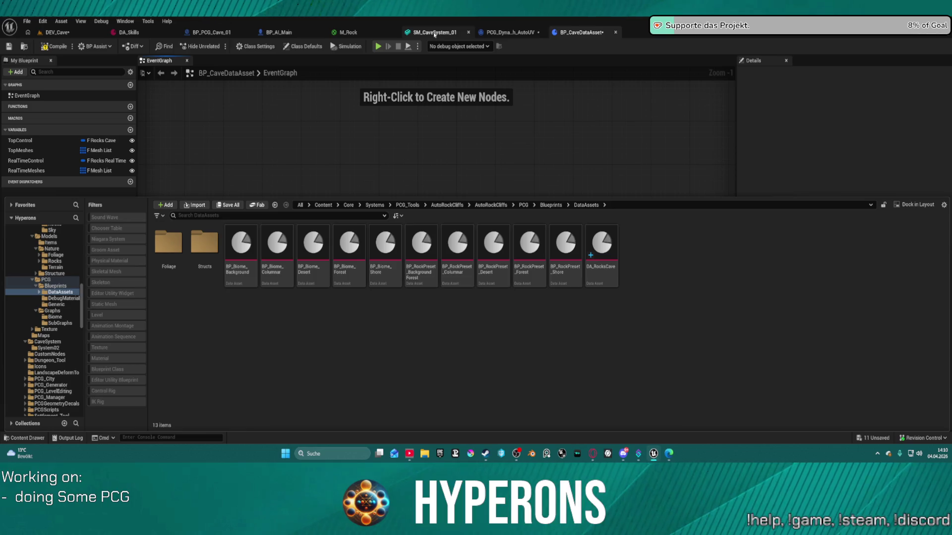
{"action": "key", "text": "F7"}
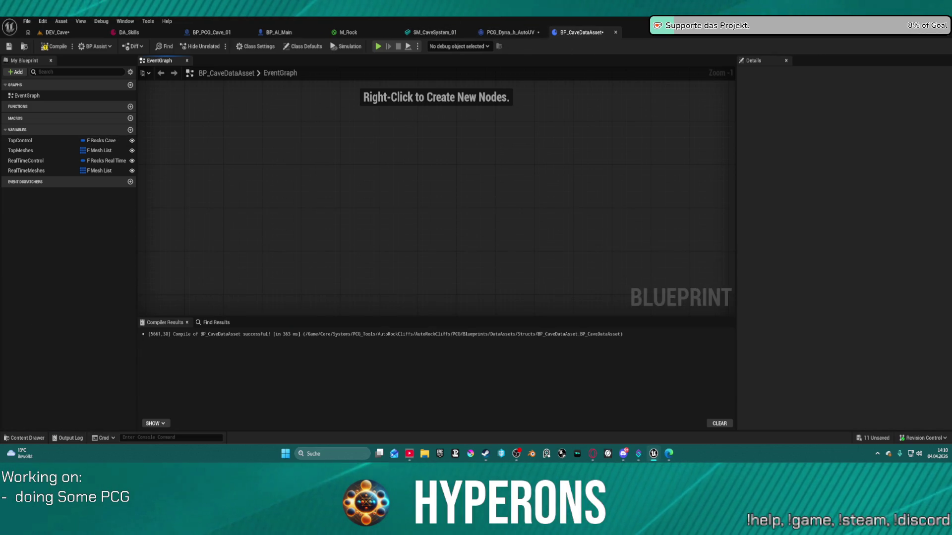
{"action": "key", "text": "ctrl+space"}
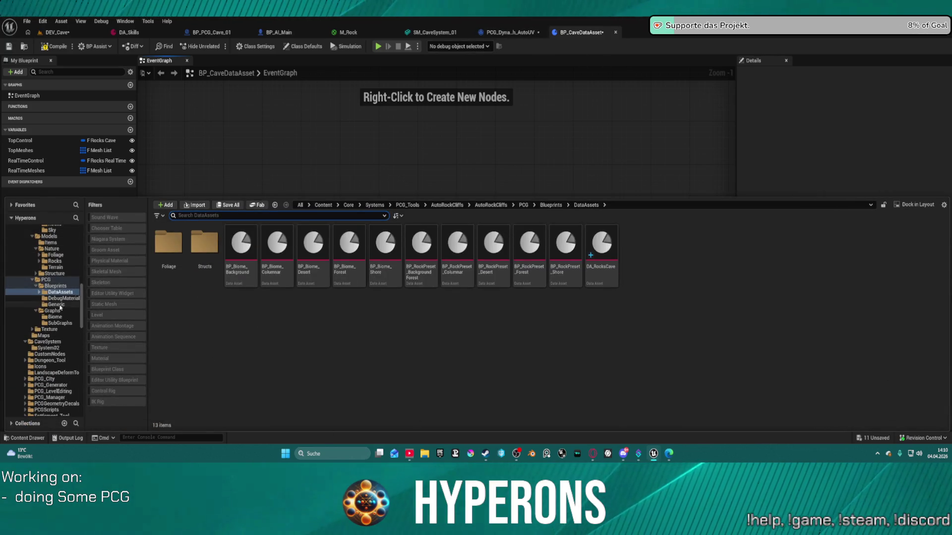
{"action": "left_click", "coordinate": [57, 304]}
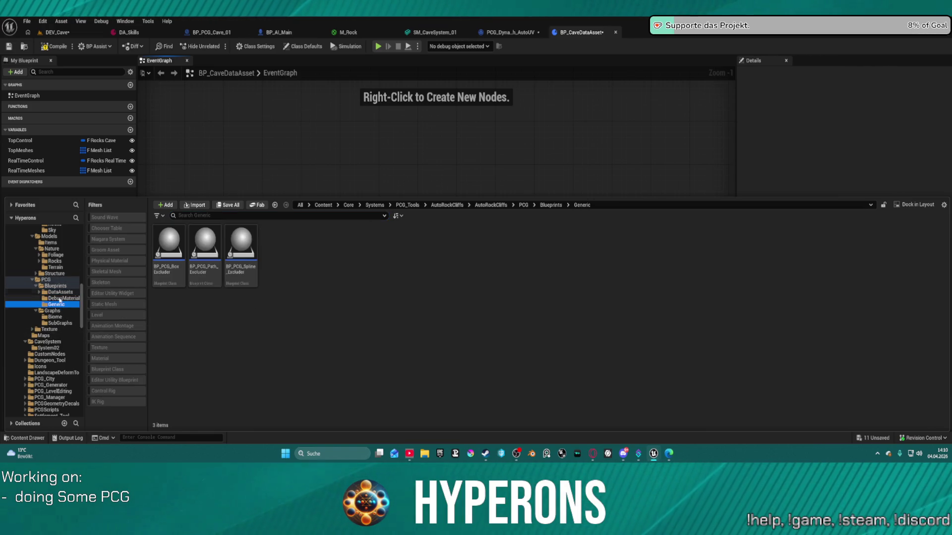
{"action": "left_click", "coordinate": [44, 293]}
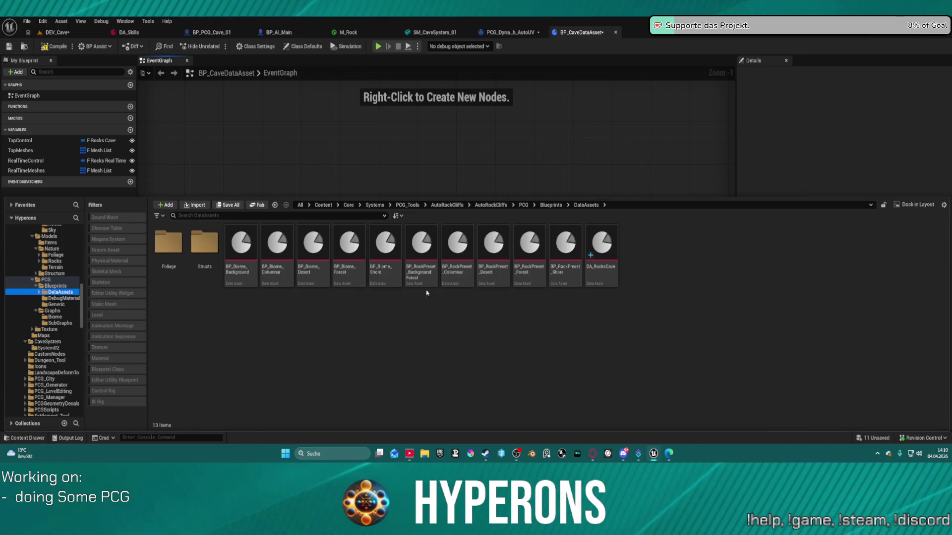
{"action": "left_click", "coordinate": [225, 249]}
{"action": "double_click", "coordinate": [204, 244]}
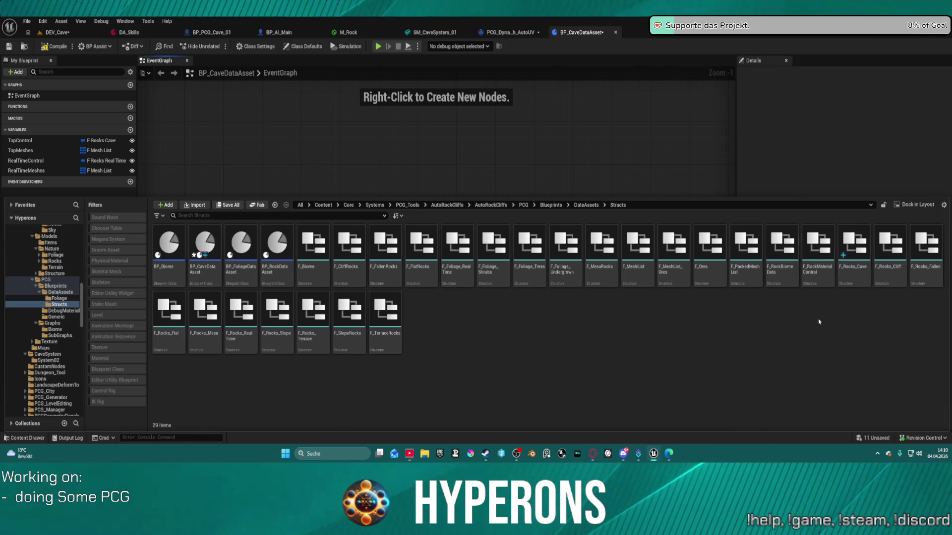
{"action": "left_click", "coordinate": [848, 246]}
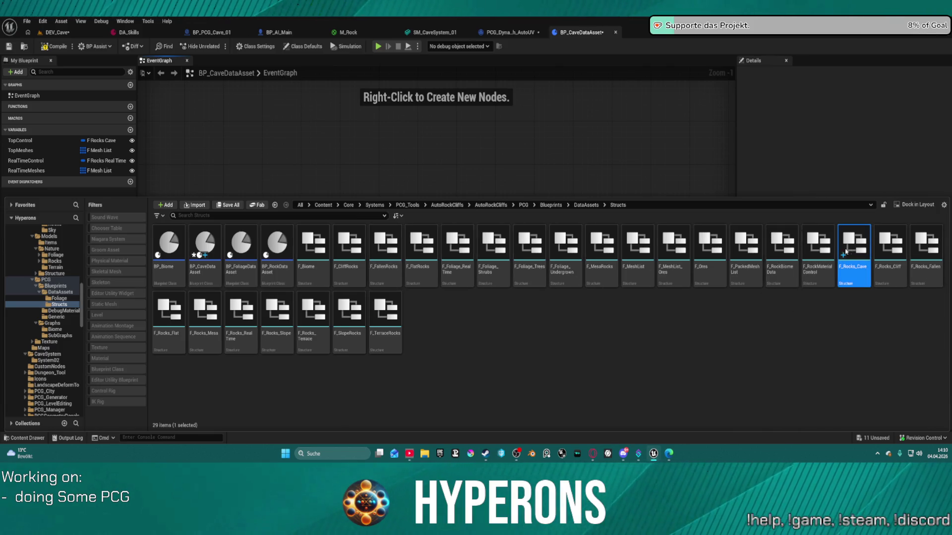
Delete CreateFlatAreaRocks and FlatThreshold from F_Rocks_Cave and save the struct.
{"action": "left_click", "coordinate": [272, 83]}
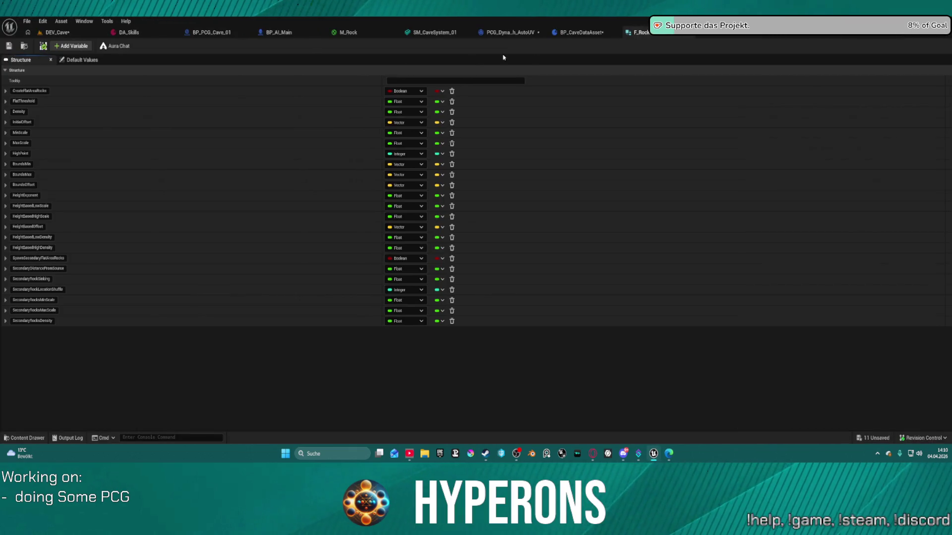
{"action": "left_click", "coordinate": [451, 91]}
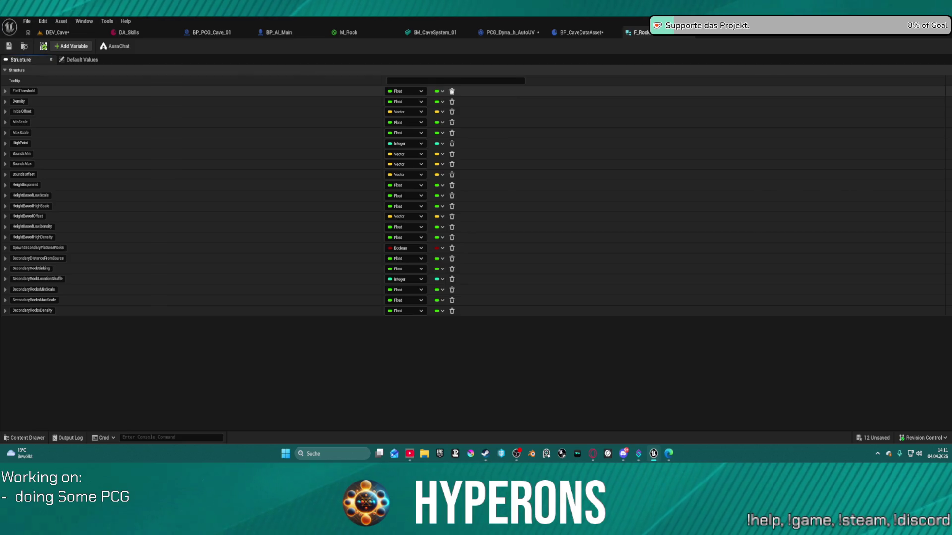
{"action": "left_click", "coordinate": [452, 91]}
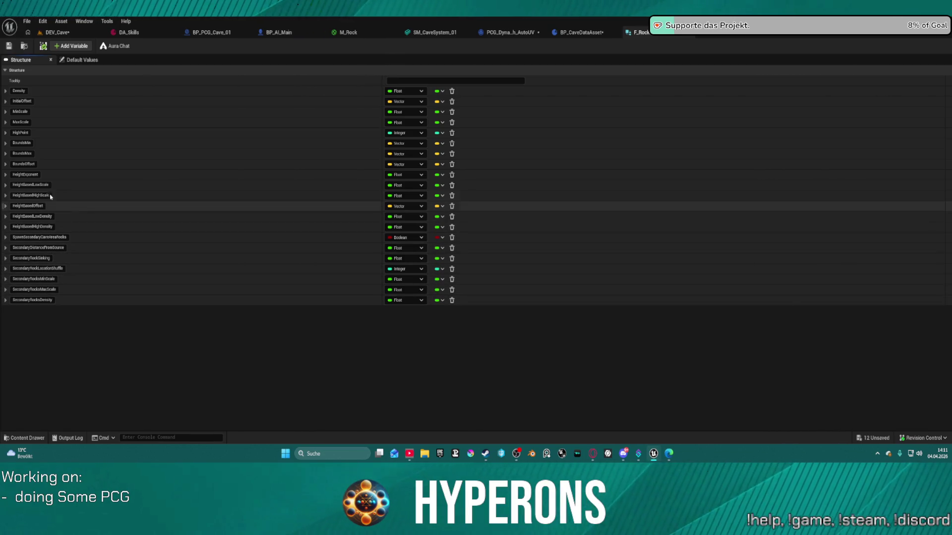
{"action": "key", "text": "ctrl+s"}
Return to BP_CaveDataAsset with the asset browser showing the Structs folder.
{"action": "left_click", "coordinate": [574, 31]}
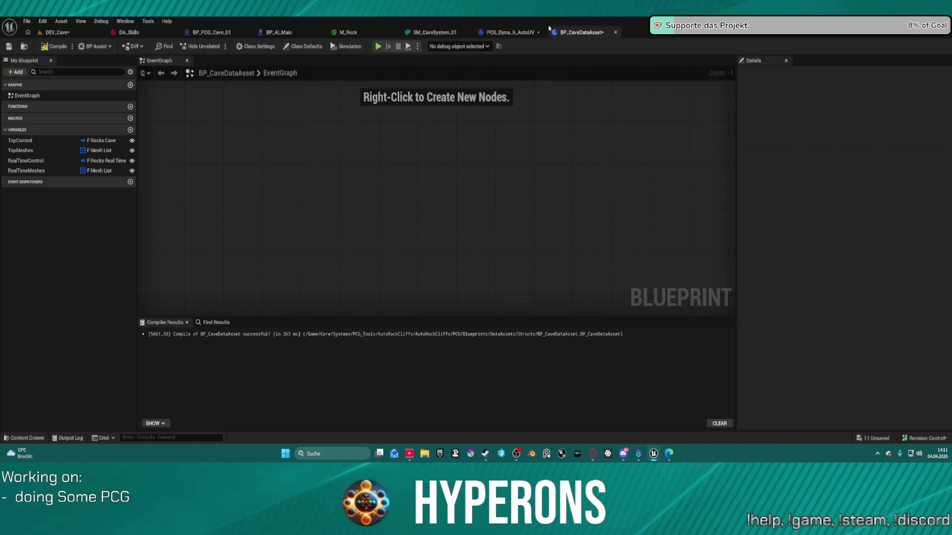
{"action": "left_click", "coordinate": [379, 195]}
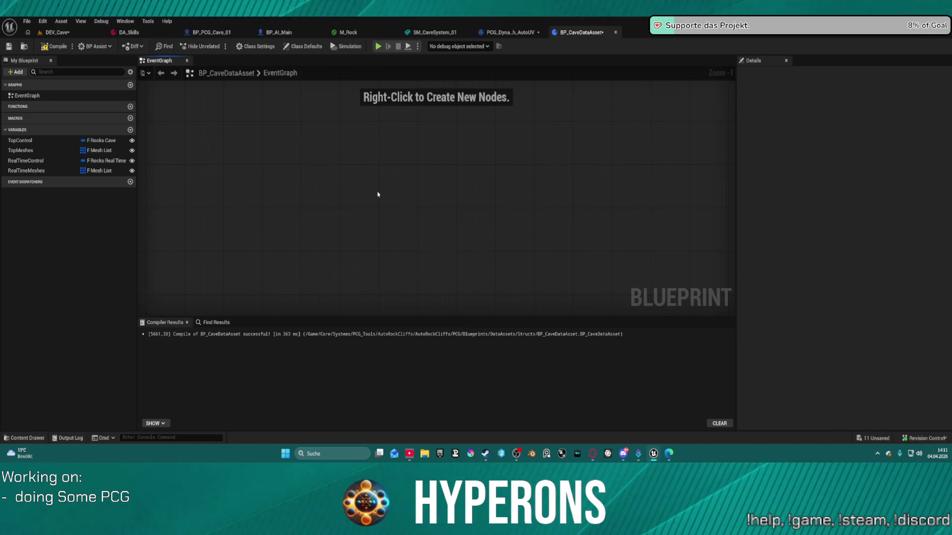
{"action": "key", "text": "ctrl+space"}
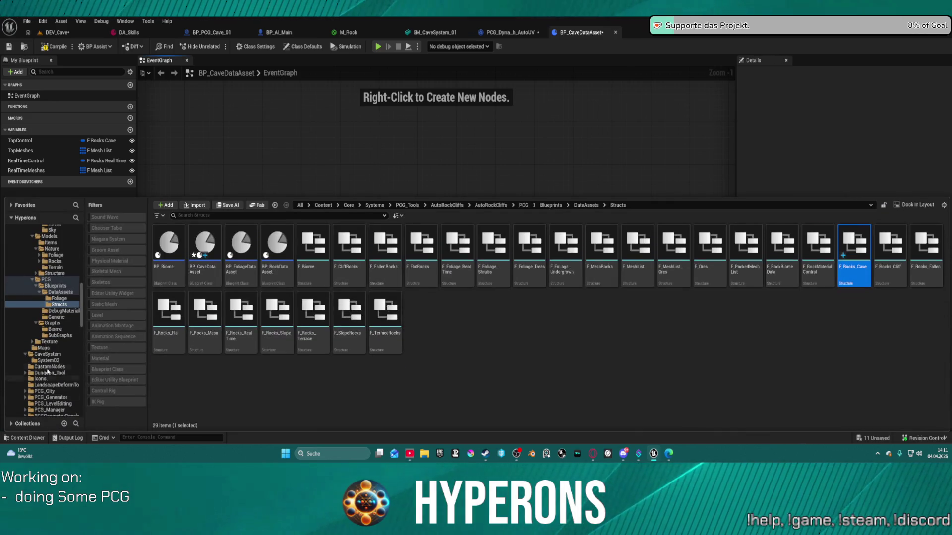
{"action": "scroll", "coordinate": [48, 373], "scroll_direction": "down", "scroll_amount": 5}
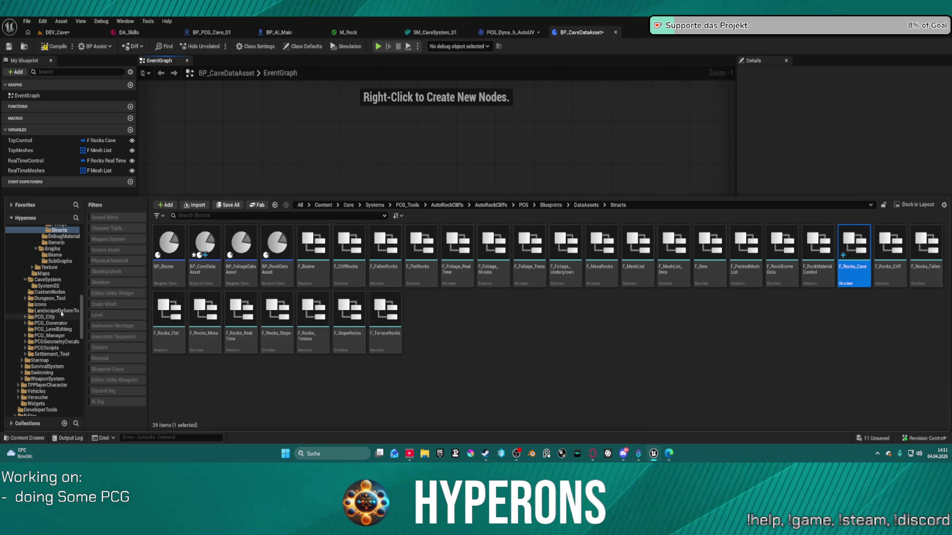
{"action": "scroll", "coordinate": [62, 315], "scroll_direction": "up", "scroll_amount": 4}
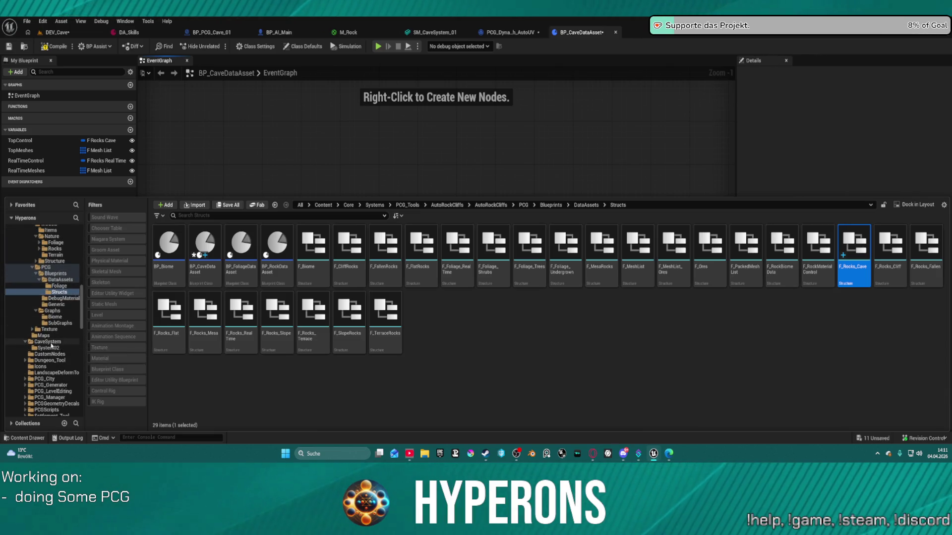